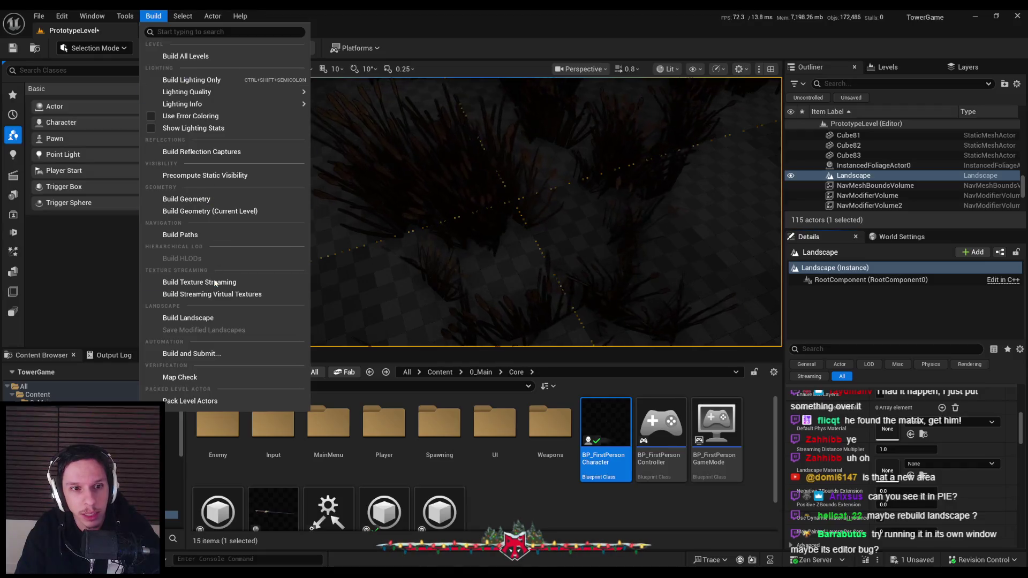
# Rebuild the landscape and assign it the MI_Landscape_Snow material.
pyautogui.click(201, 320)
pyautogui.moveTo(573, 266); pyautogui.dragTo(573, 266)
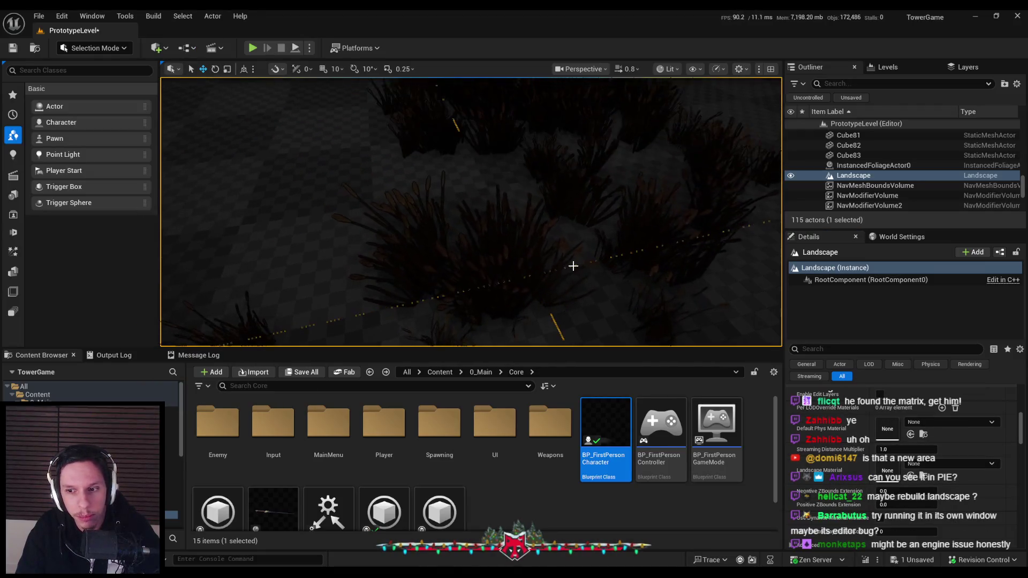
pyautogui.click(959, 463)
pyautogui.write('snow')
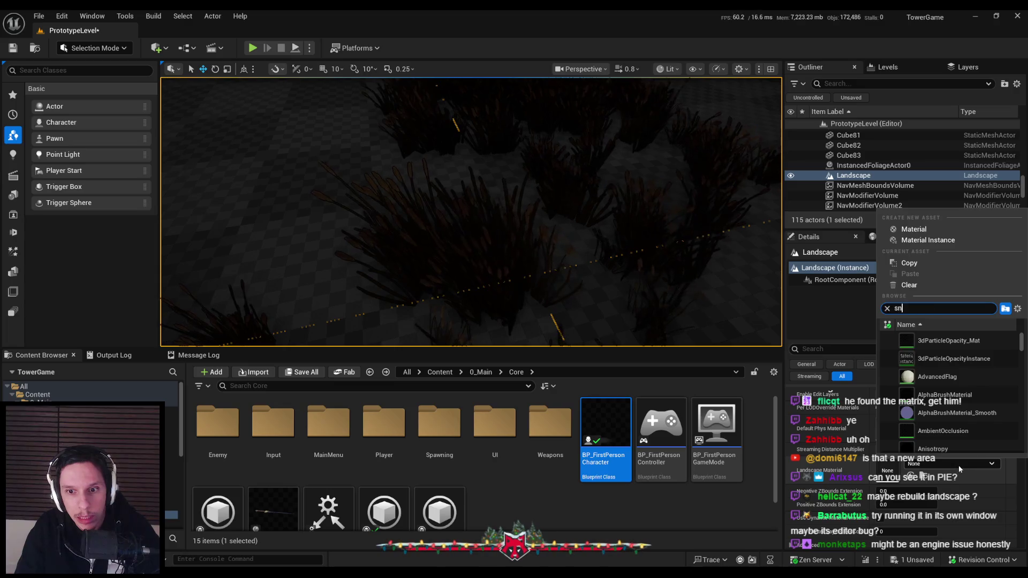
pyautogui.click(946, 358)
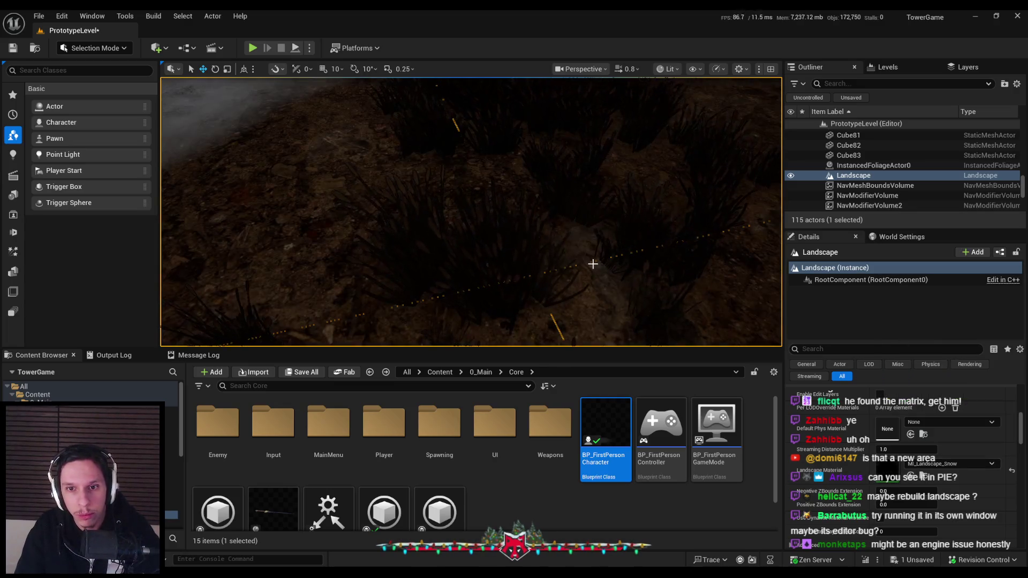
# Save the level with Ctrl+S and turn the view toward the pillars.
pyautogui.hotkey('ctrl', 's')
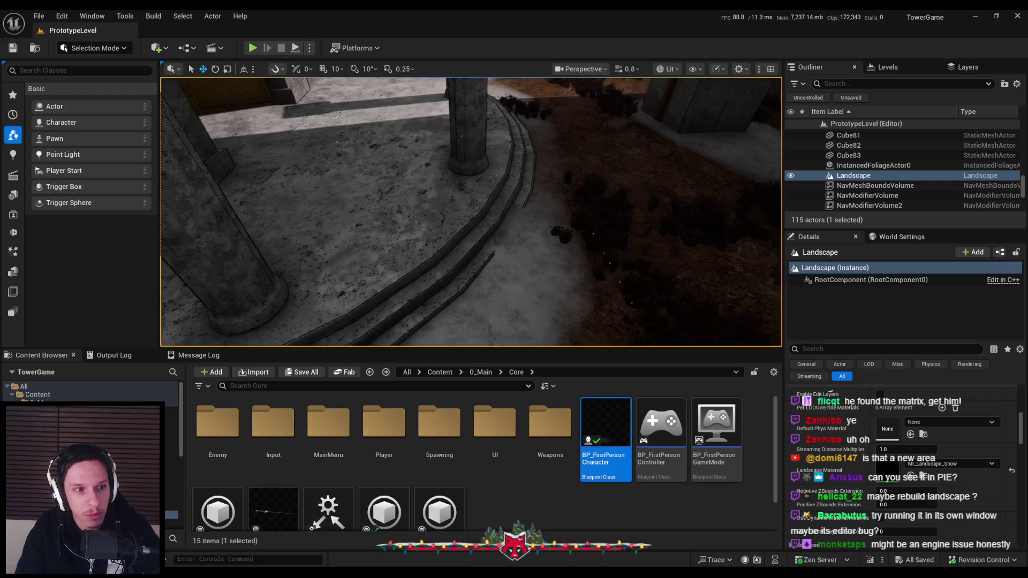
pyautogui.moveTo(572, 266); pyautogui.dragTo(572, 266)
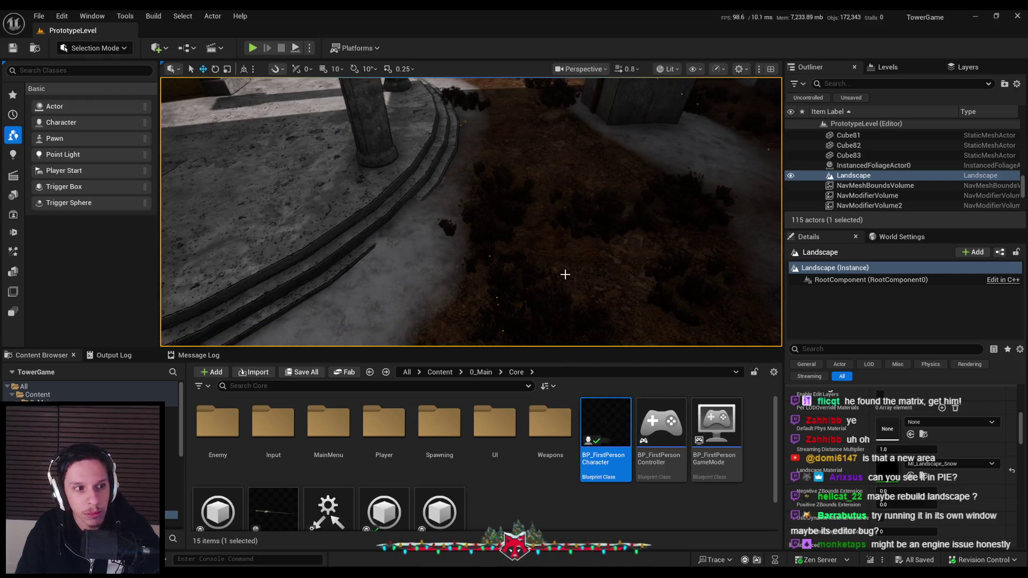
pyautogui.moveTo(566, 274); pyautogui.dragTo(565, 274)
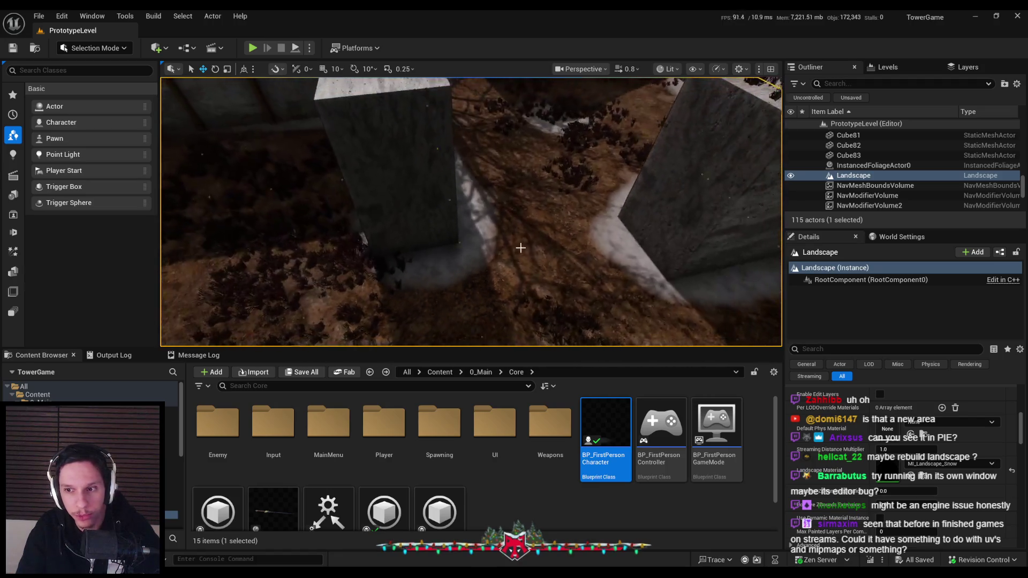
# Launch Play-In-Editor from the toolbar's Play button.
pyautogui.scroll(3, 837, 449)
pyautogui.scroll(3, 838, 450)
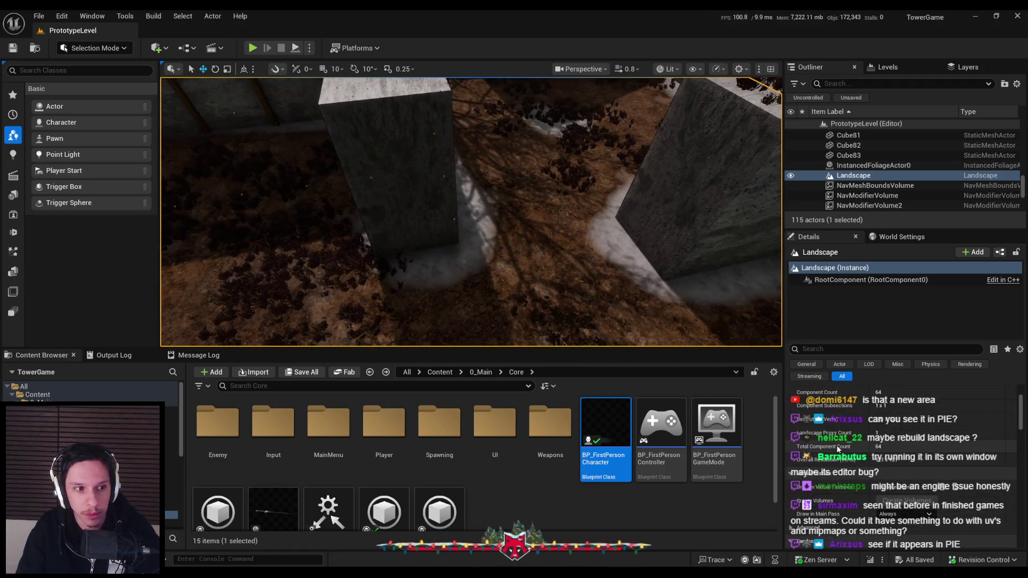
pyautogui.click(253, 48)
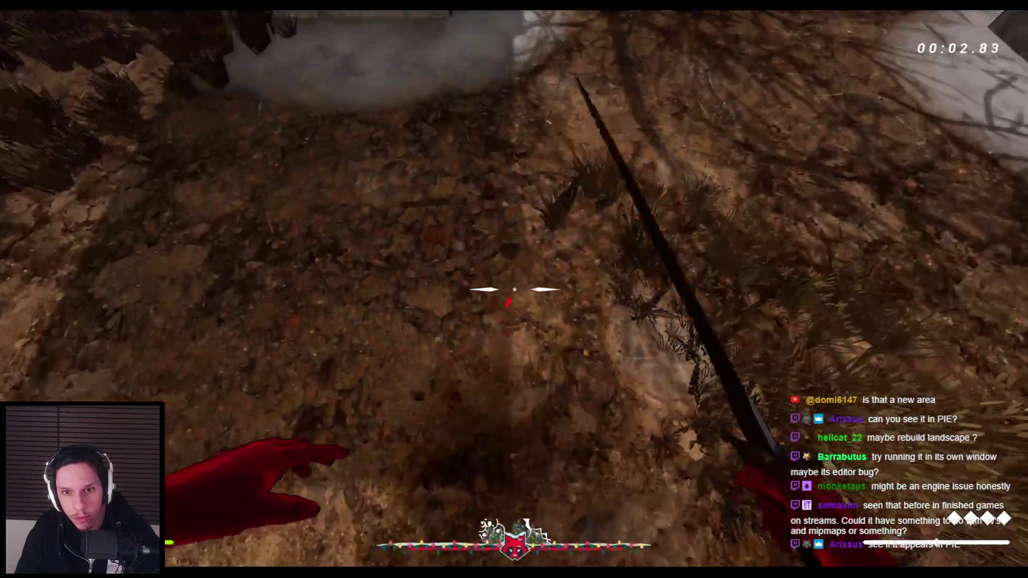
# Toggle the running game between wireframe (F1) and lit (F3) view modes.
pyautogui.press('F1')
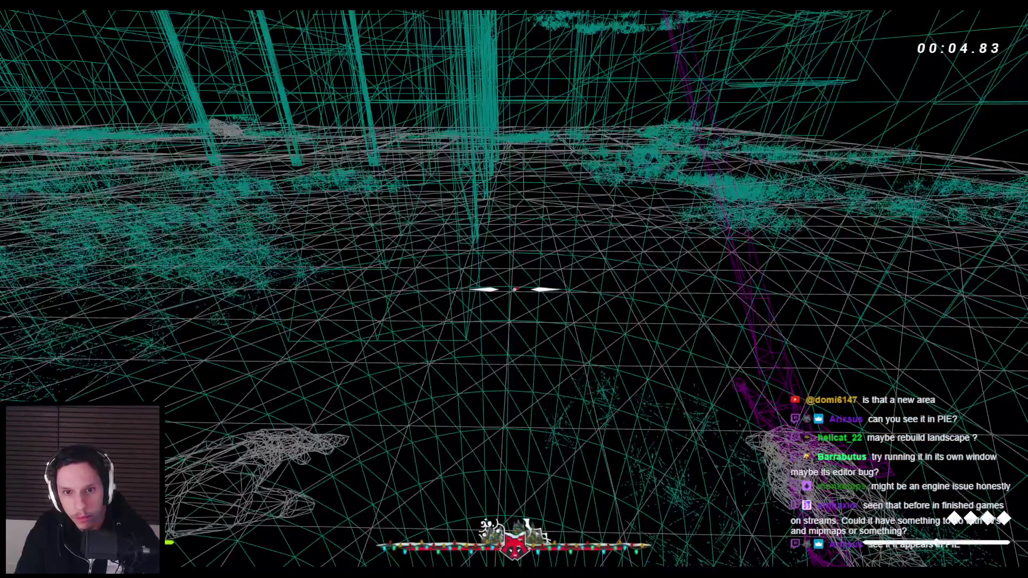
pyautogui.press('F3')
pyautogui.press('F1')
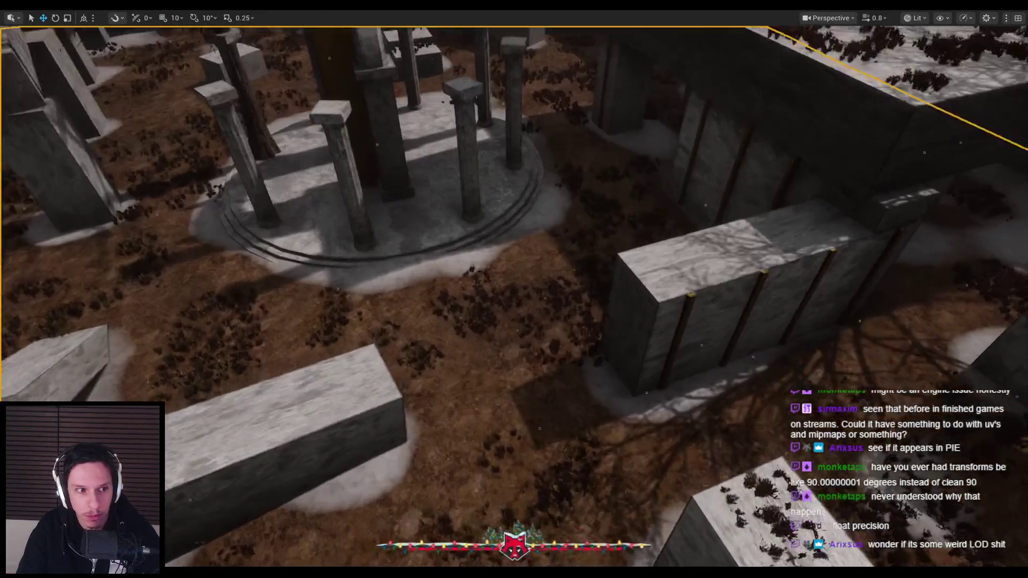
# Zoom and tilt toward the ground beside the concrete block, then exit immersive mode with F11.
pyautogui.scroll(5, 660, 310)
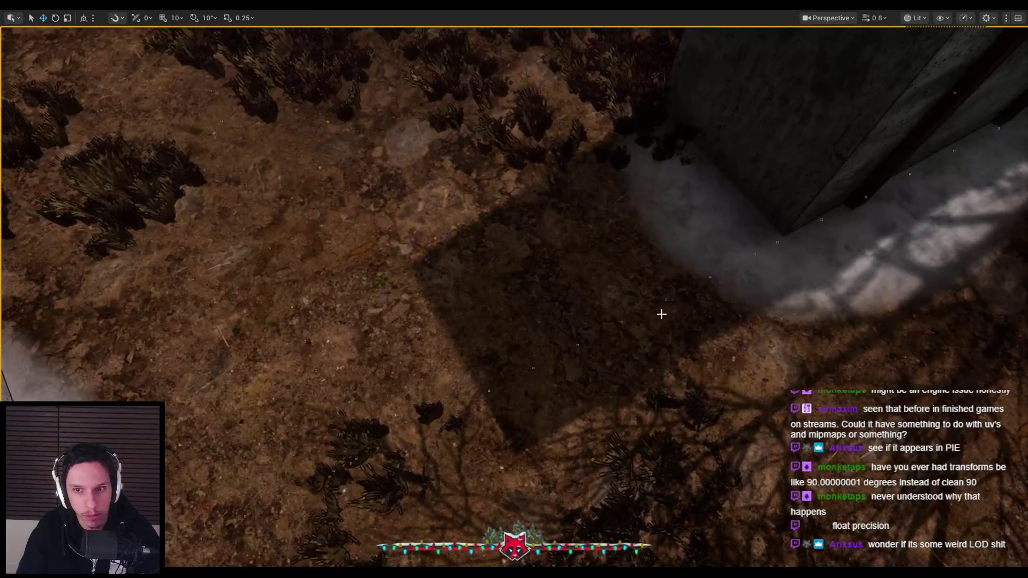
pyautogui.scroll(3, 661, 309)
pyautogui.moveTo(514, 289); pyautogui.dragTo(476, 252)
pyautogui.scroll(5, 661, 314)
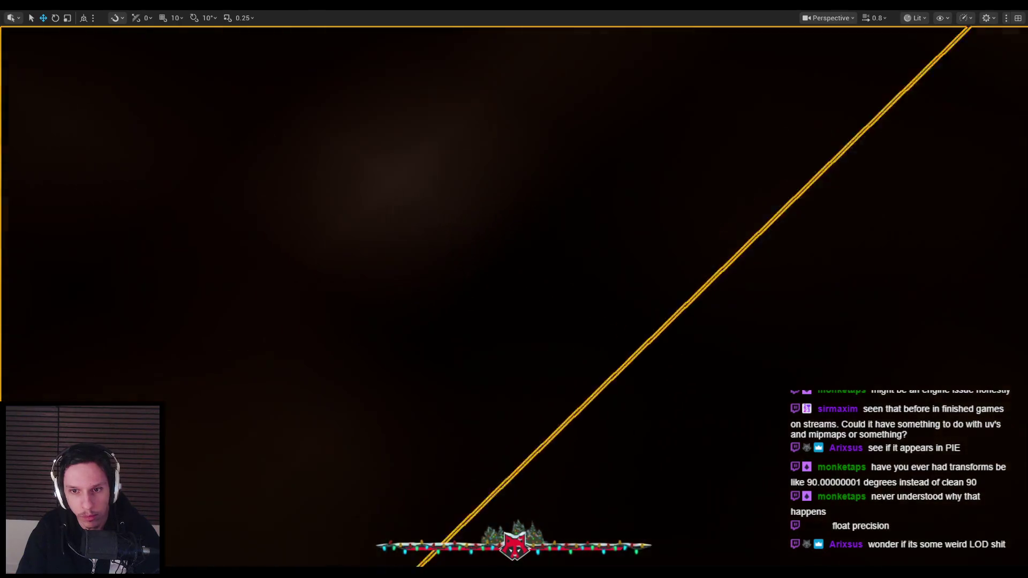
pyautogui.scroll(-3, 662, 314)
pyautogui.scroll(-6, 661, 314)
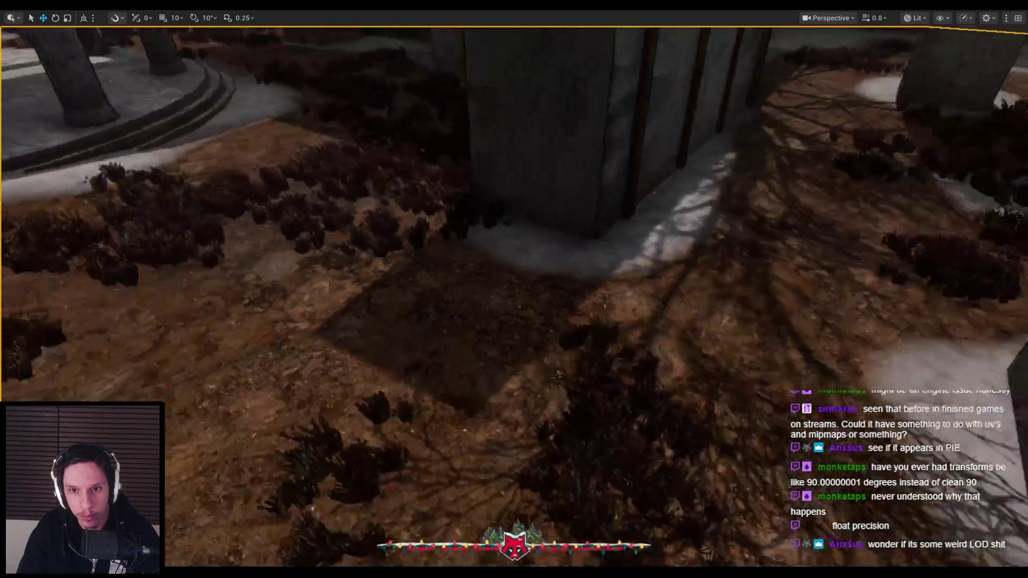
pyautogui.scroll(-5, 684, 390)
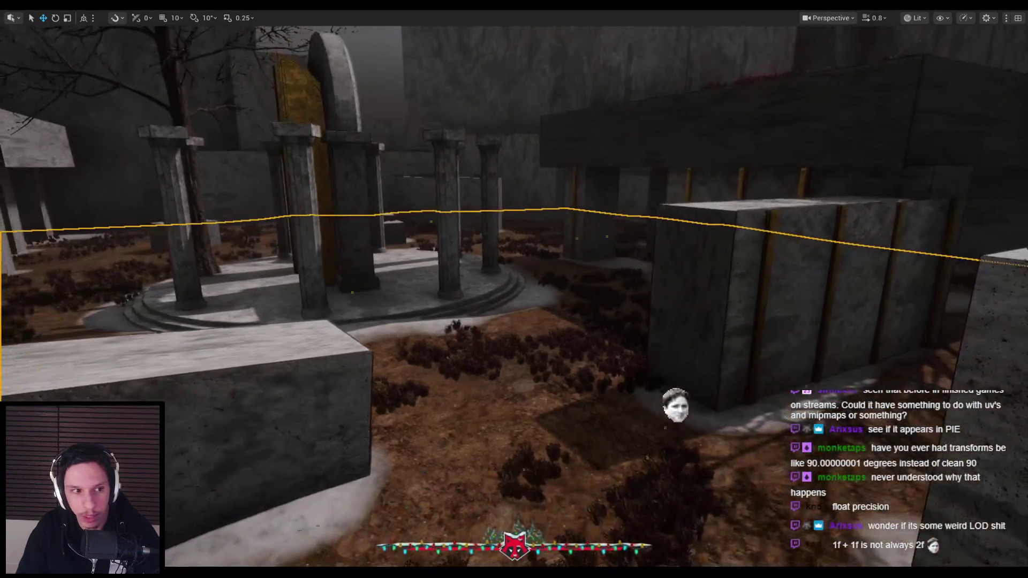
pyautogui.scroll(5, 660, 358)
pyautogui.scroll(5, 653, 314)
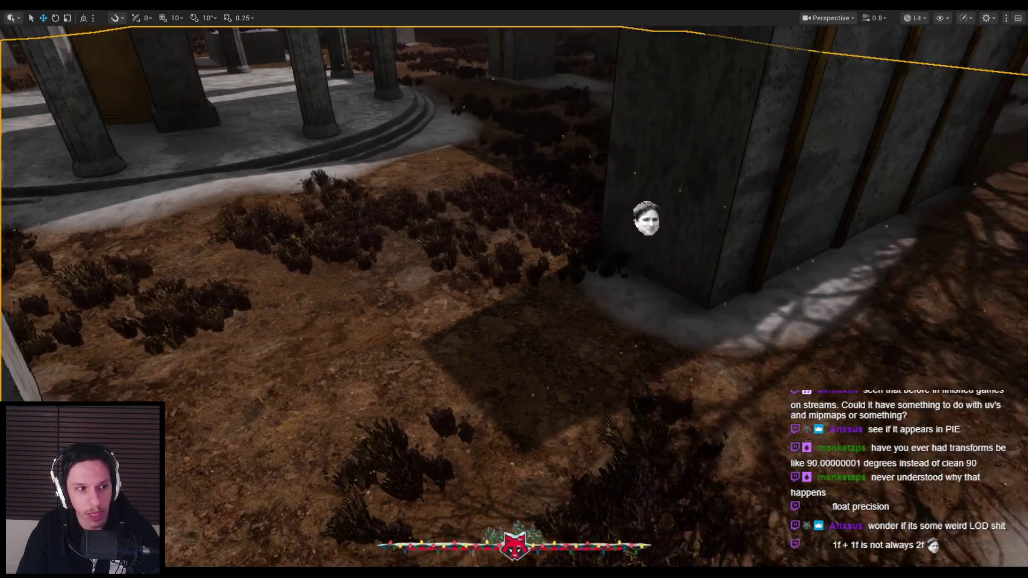
pyautogui.scroll(5, 595, 303)
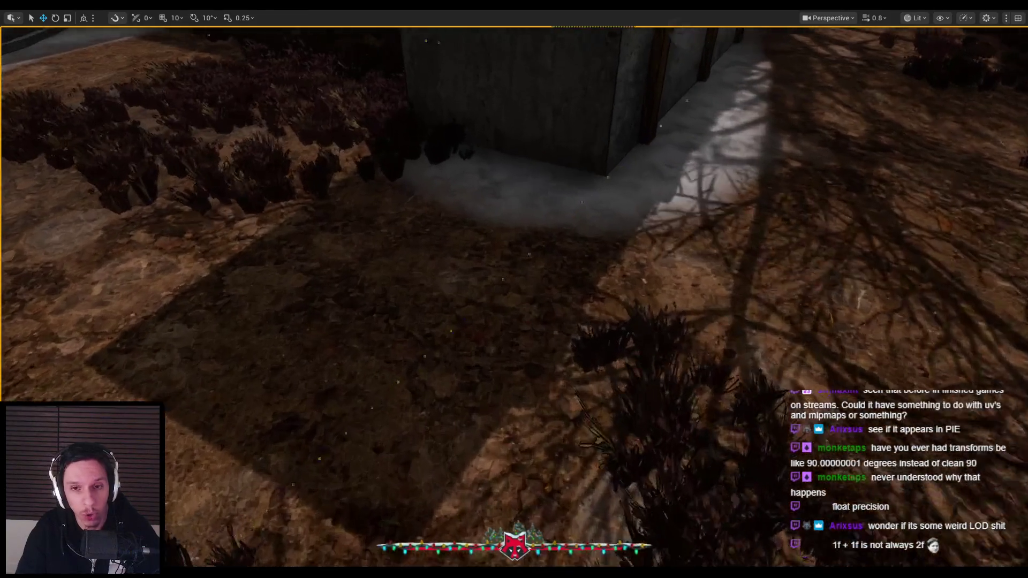
pyautogui.press('F11')
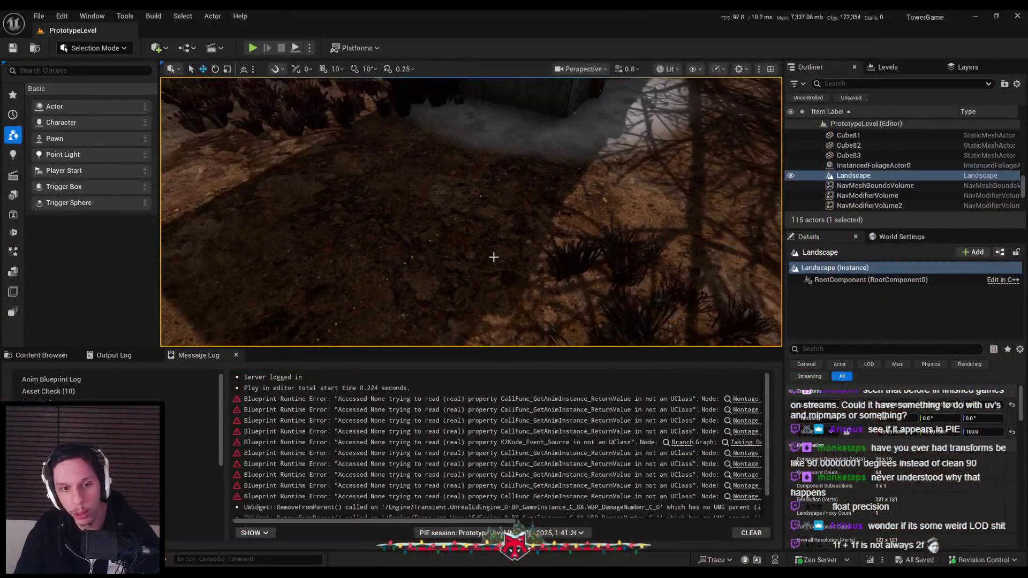
# Uncheck Cast Shadow in the landscape's Lighting settings.
pyautogui.scroll(1, 676, 446)
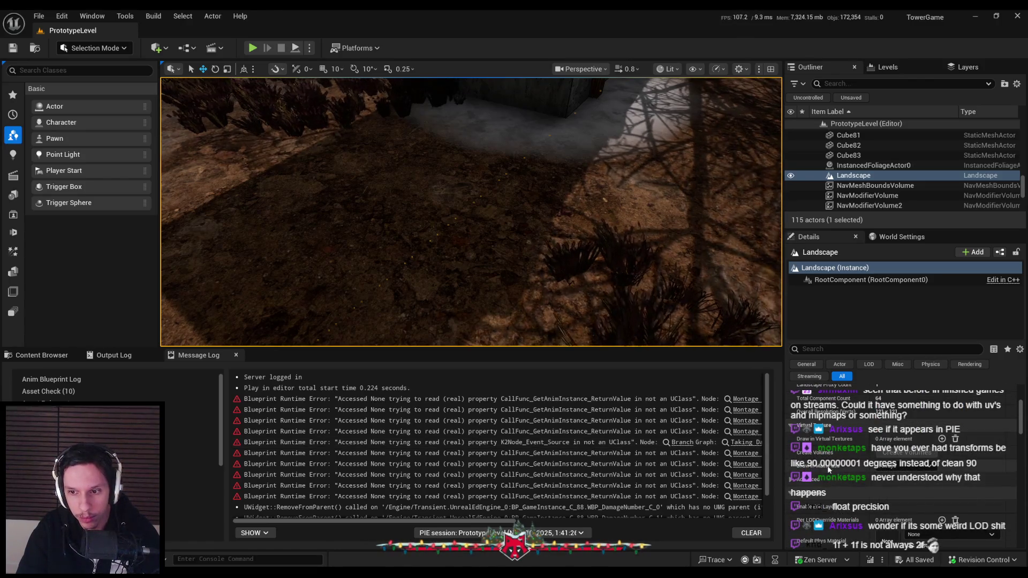
pyautogui.scroll(-3, 827, 455)
pyautogui.scroll(-3, 818, 470)
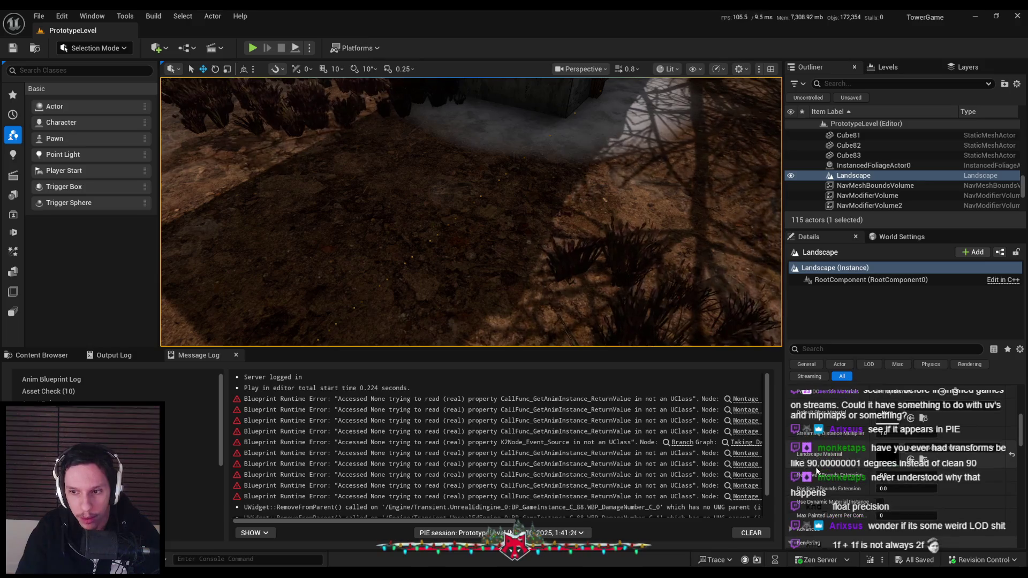
pyautogui.scroll(-3, 818, 470)
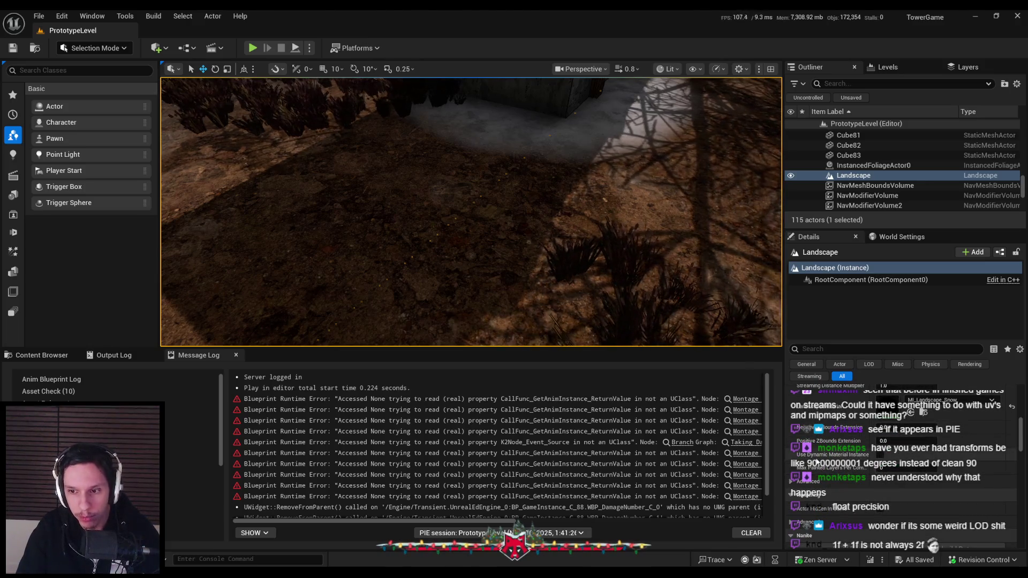
pyautogui.scroll(-3, 790, 485)
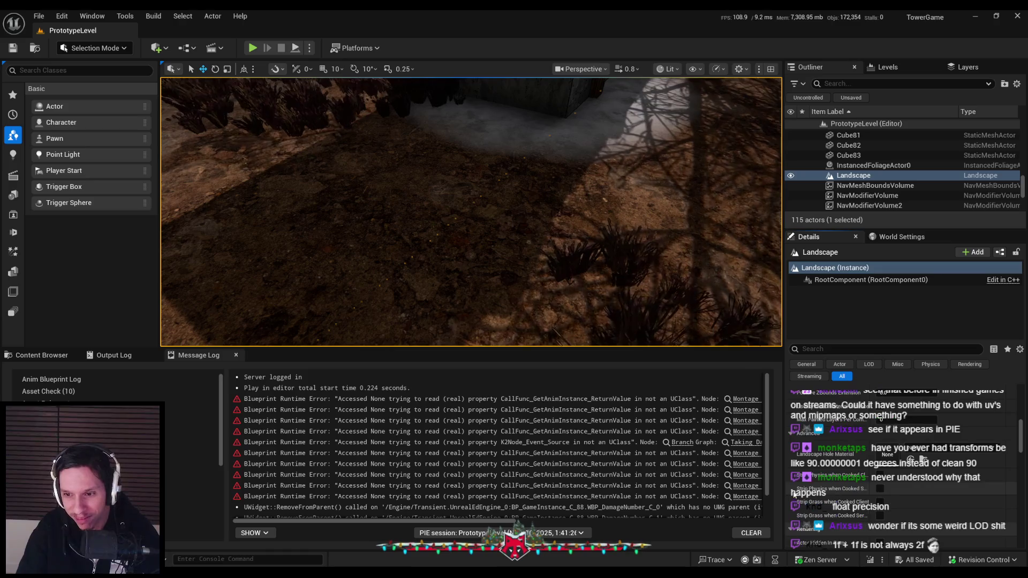
pyautogui.scroll(-5, 803, 441)
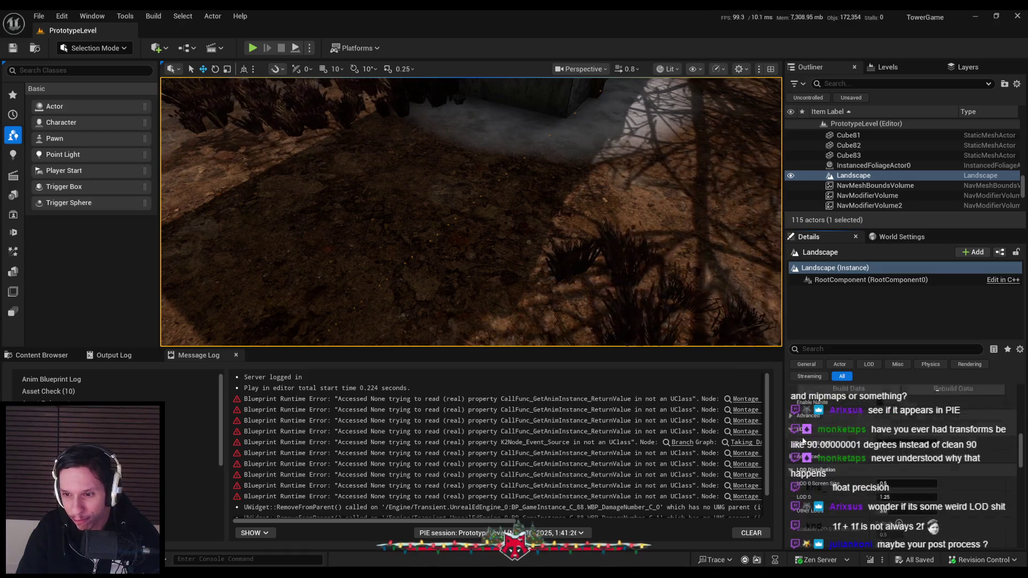
pyautogui.scroll(4, 803, 440)
pyautogui.scroll(-10, 833, 422)
pyautogui.scroll(6, 833, 450)
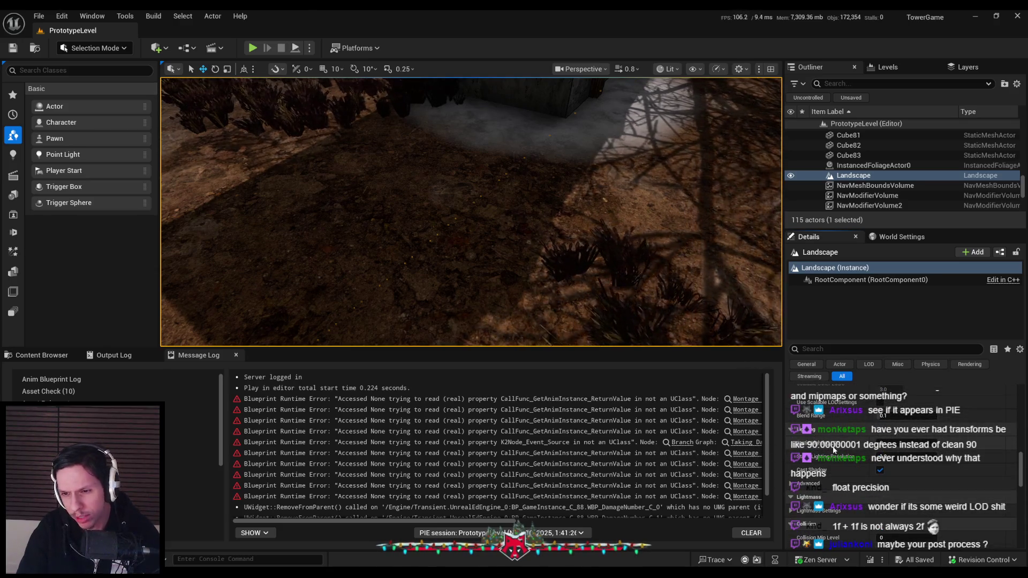
pyautogui.scroll(-4, 833, 448)
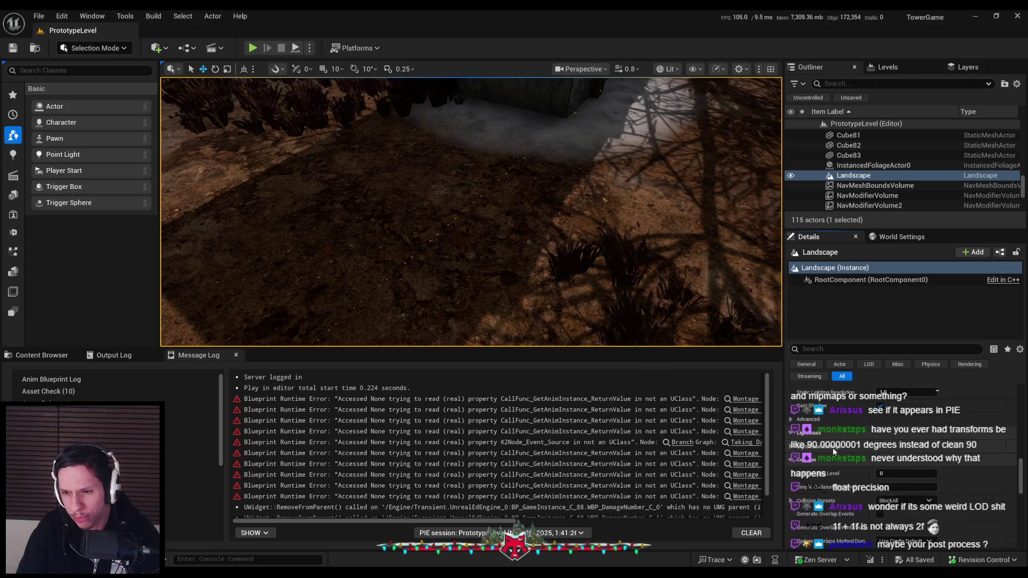
pyautogui.click(880, 409)
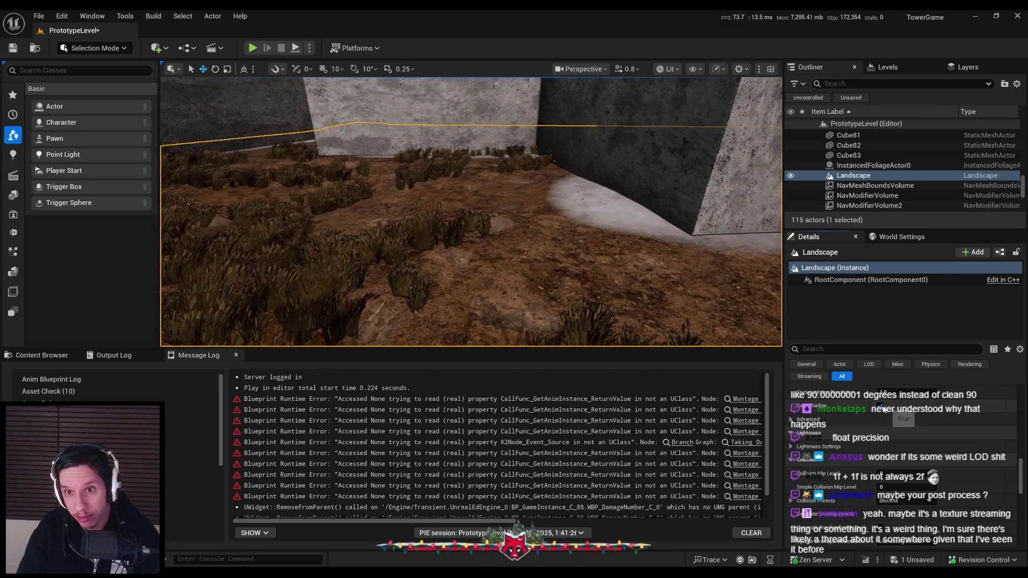
# Save the level and move the camera over the pillars to check the ground.
pyautogui.moveTo(604, 306); pyautogui.dragTo(535, 300)
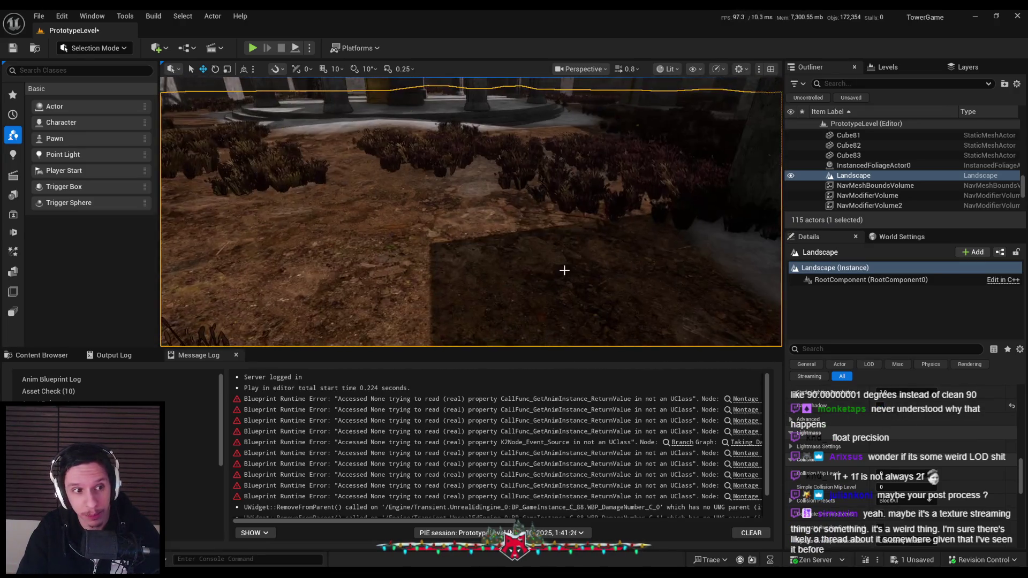
pyautogui.hotkey('ctrl', 's')
pyautogui.scroll(-3, 471, 212)
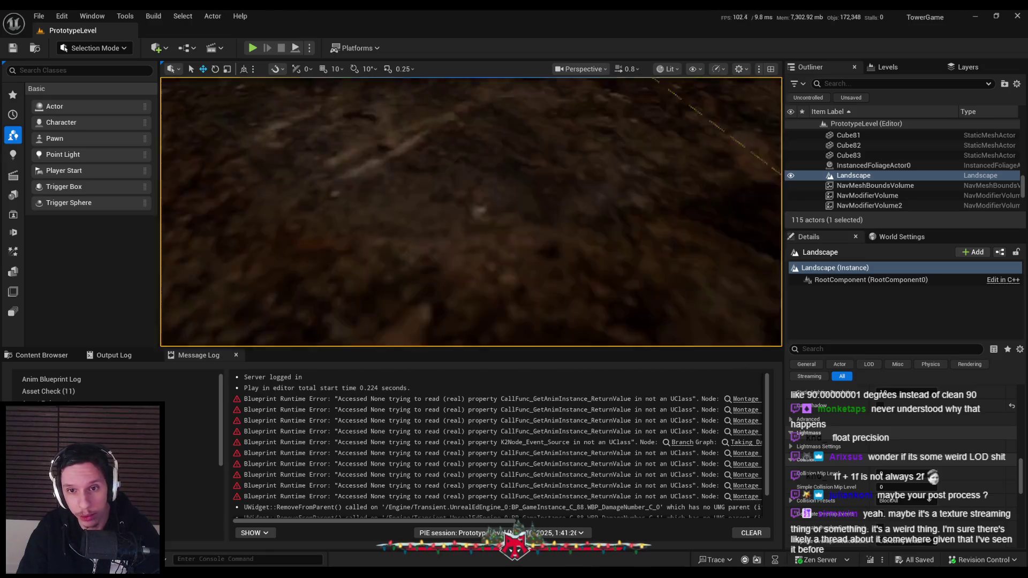
pyautogui.moveTo(615, 259); pyautogui.dragTo(614, 259)
pyautogui.moveTo(1021, 185); pyautogui.dragTo(1015, 145)
pyautogui.scroll(10, 922, 139)
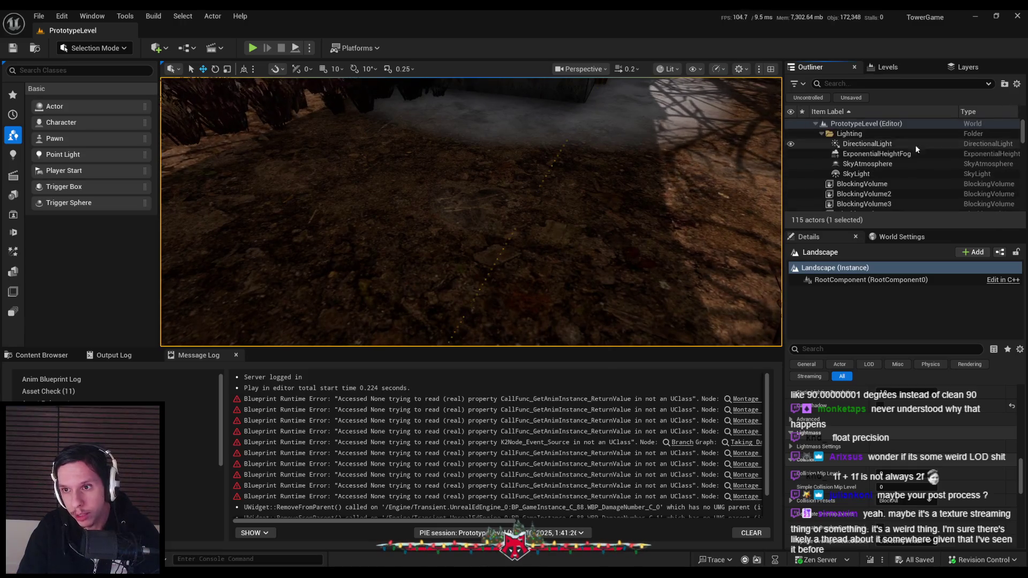
# Find the PostProcessVolume by searching 'postpr' in the Outliner and select it.
pyautogui.scroll(-8, 887, 175)
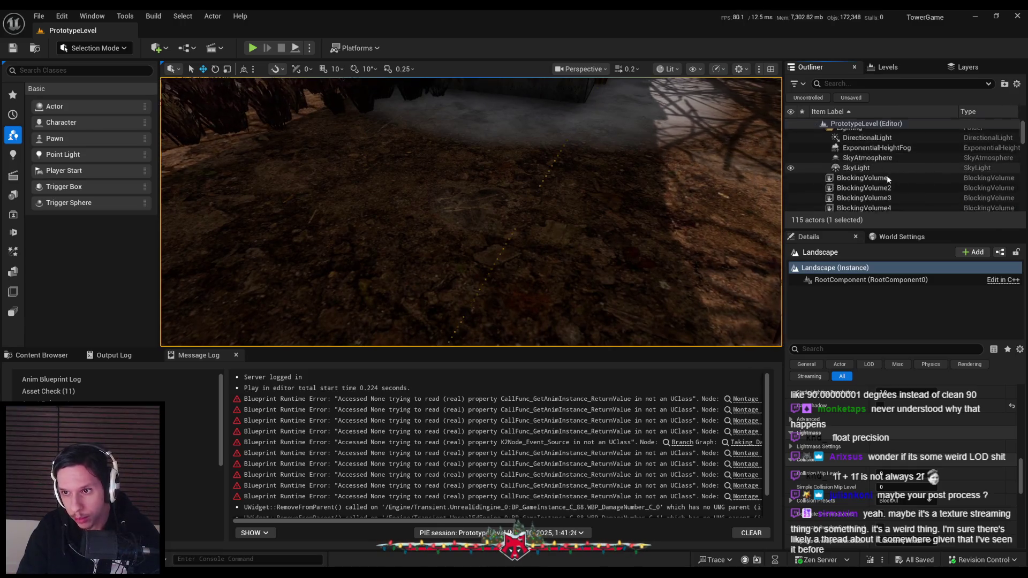
pyautogui.click(878, 84)
pyautogui.write('postpr')
pyautogui.click(888, 134)
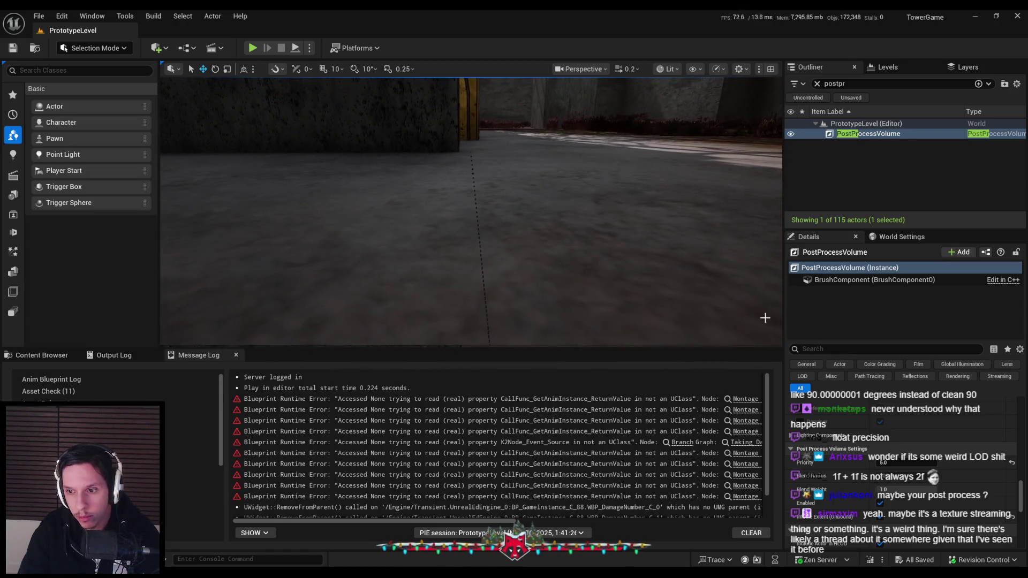
# Lower the post-process material weight to 0.05, restore it to 1.0, and save.
pyautogui.scroll(-5, 887, 481)
pyautogui.scroll(3, 888, 479)
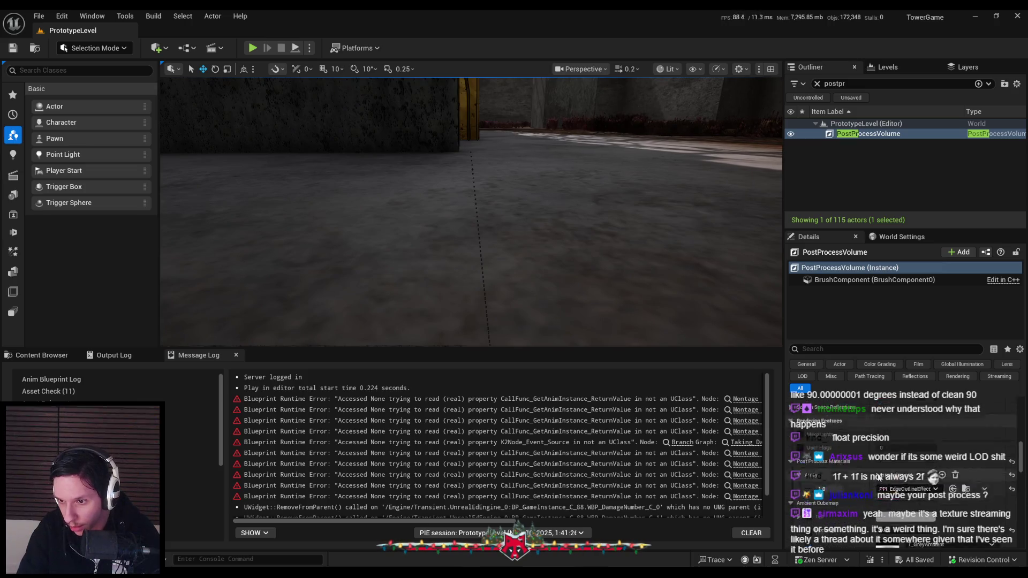
pyautogui.moveTo(832, 522); pyautogui.dragTo(792, 522)
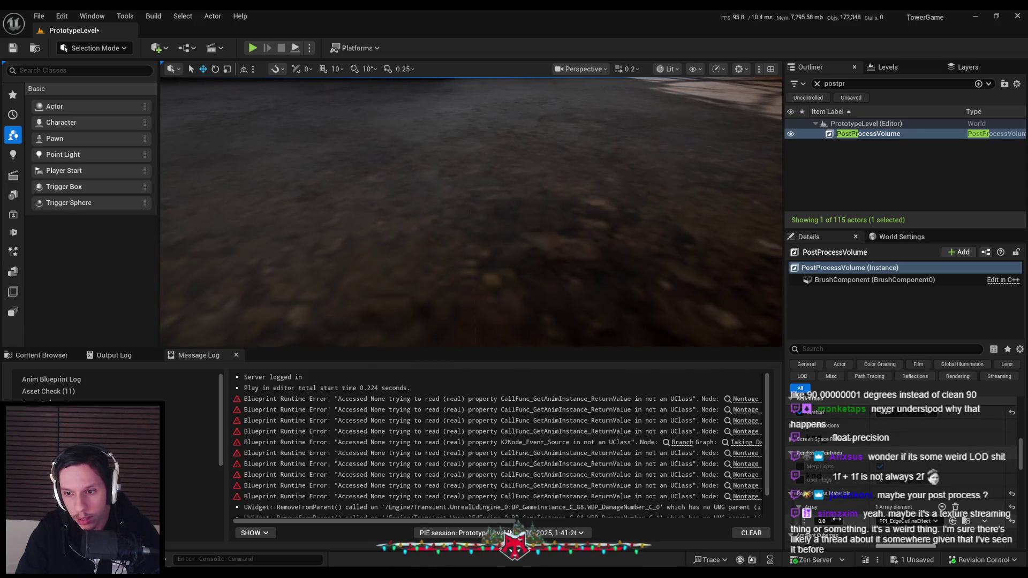
pyautogui.moveTo(824, 521); pyautogui.dragTo(846, 521)
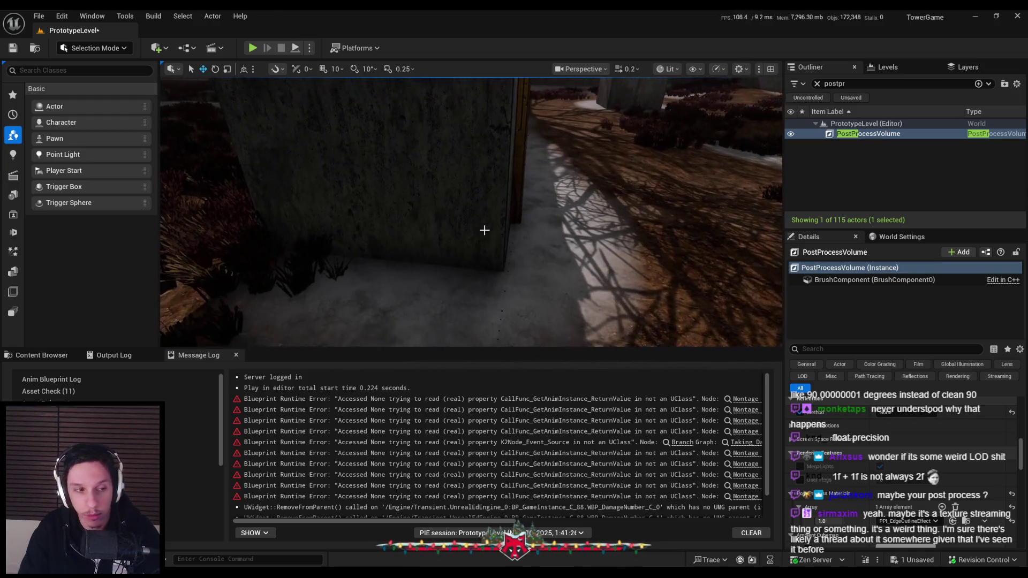
pyautogui.hotkey('ctrl', 's')
# Fly the camera toward the wall and pillars and show the Core folder's assets.
pyautogui.scroll(2, 471, 212)
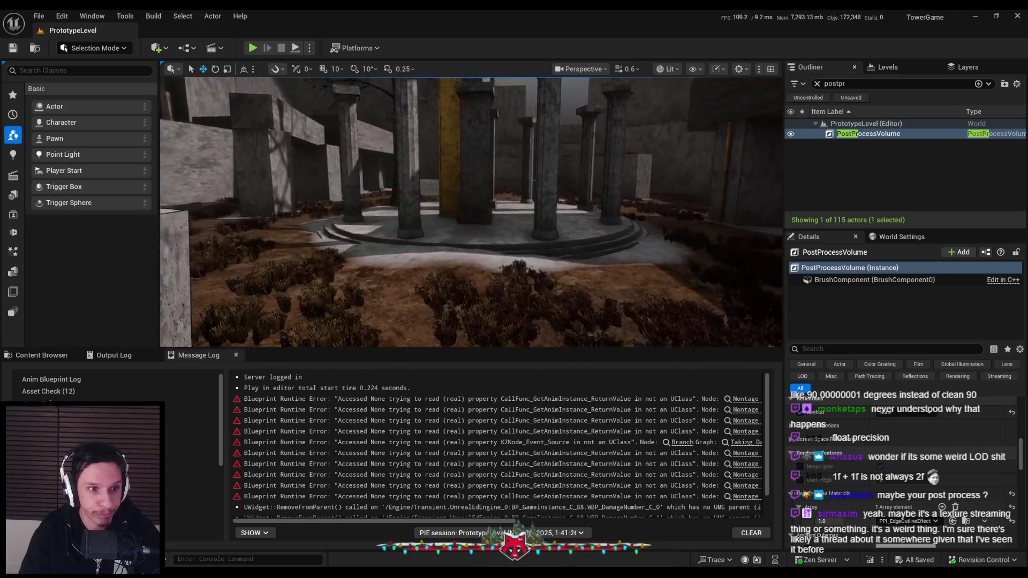
pyautogui.press('w')
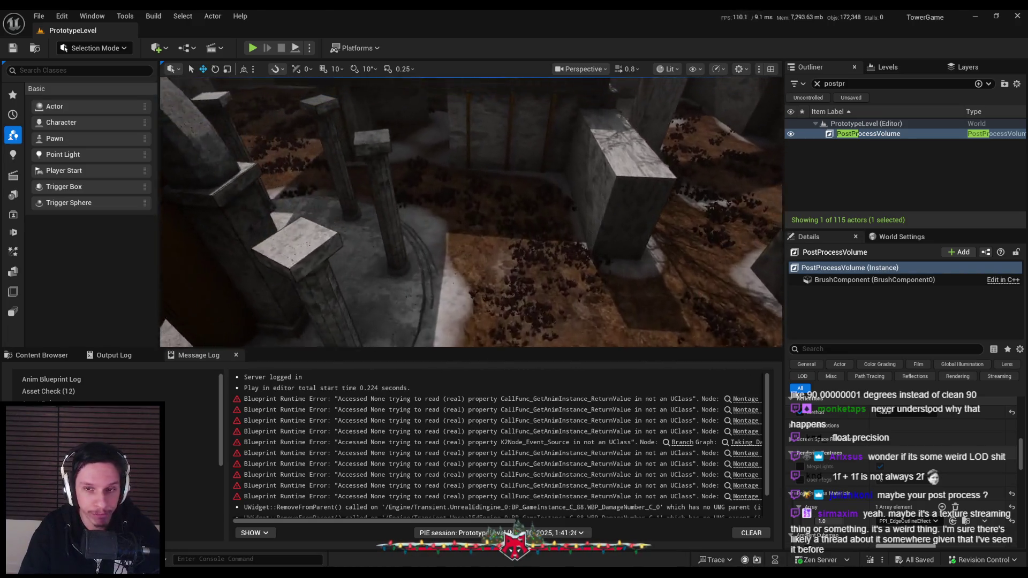
pyautogui.press('w')
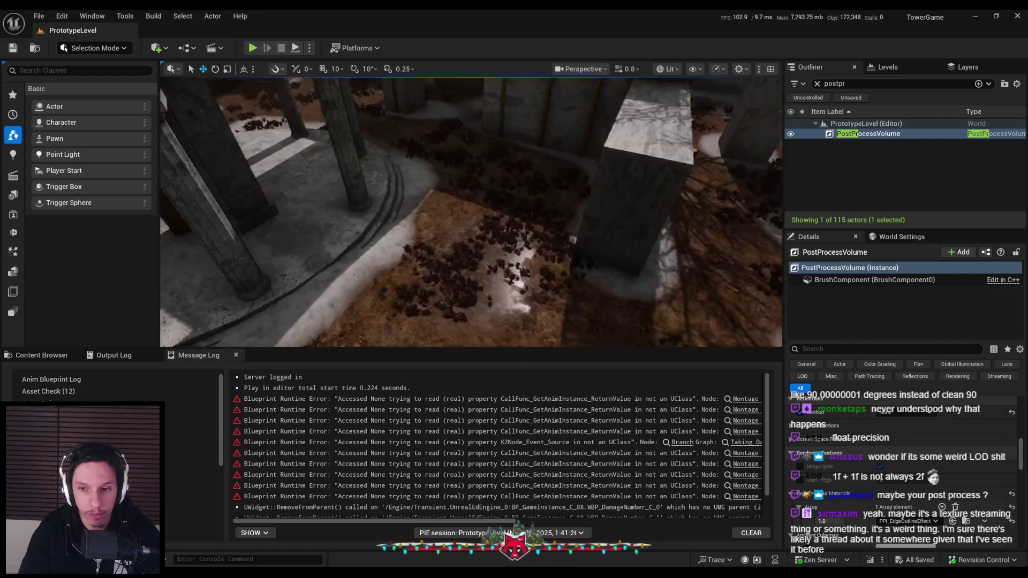
pyautogui.click(39, 354)
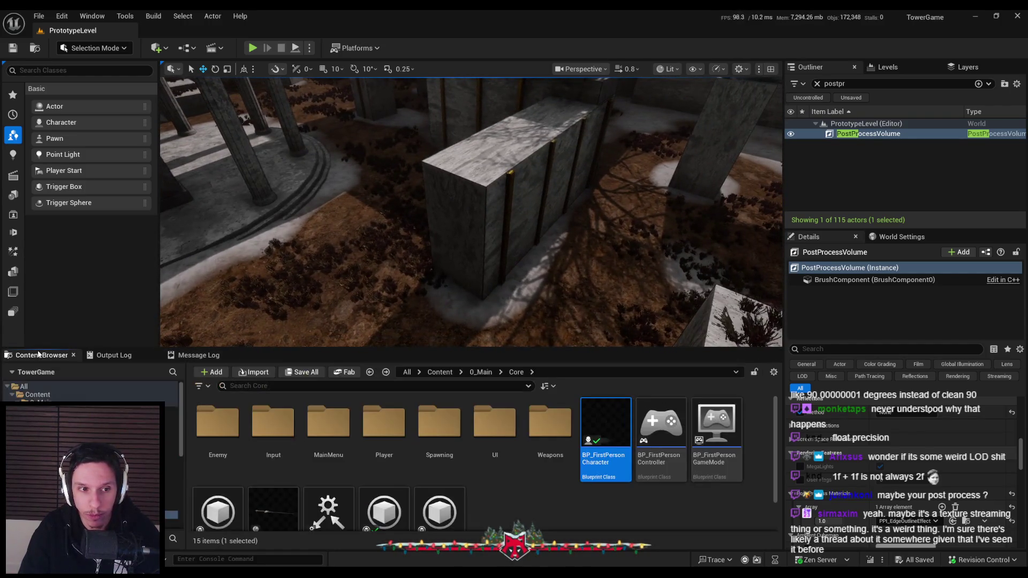
# Fly the camera around the ground by the stone wall and select the landscape to inspect it.
pyautogui.press('w')
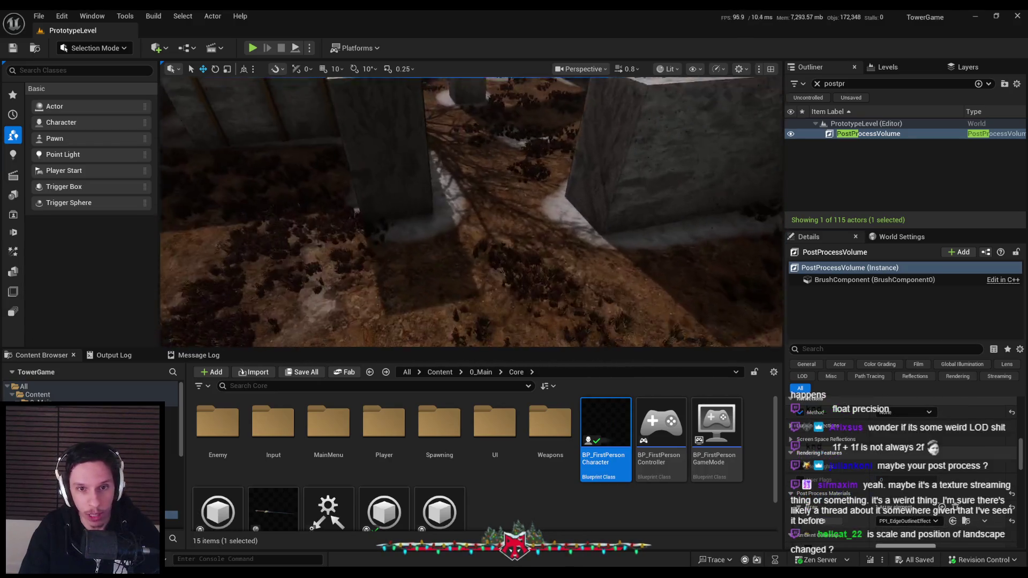
pyautogui.press('w')
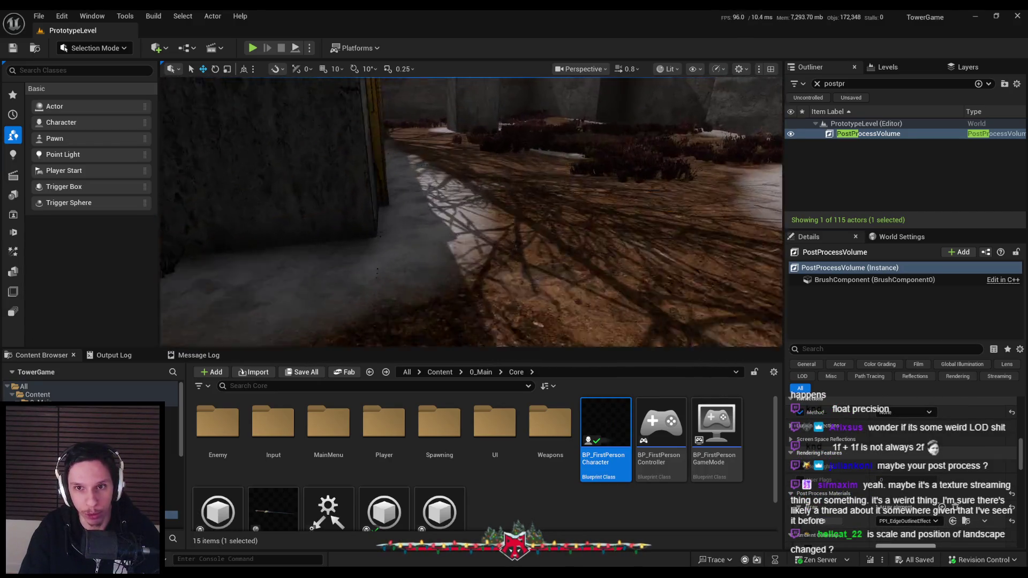
pyautogui.press('w')
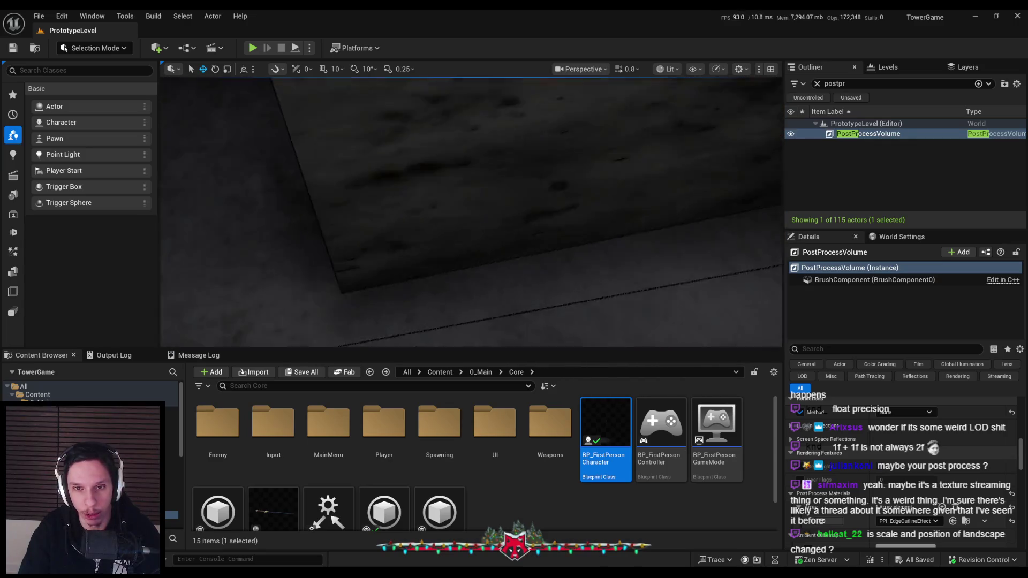
pyautogui.press('s')
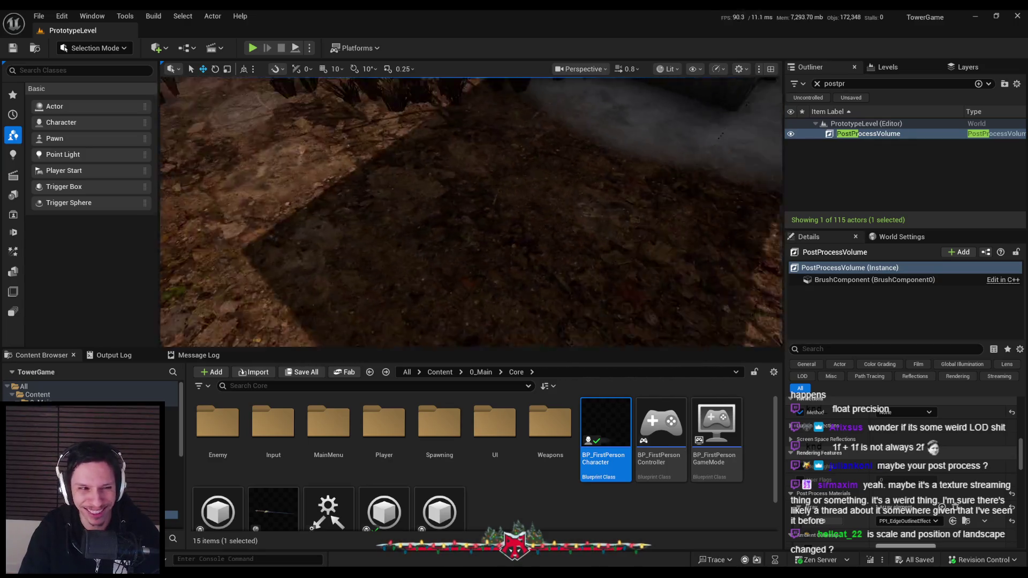
pyautogui.click(471, 215)
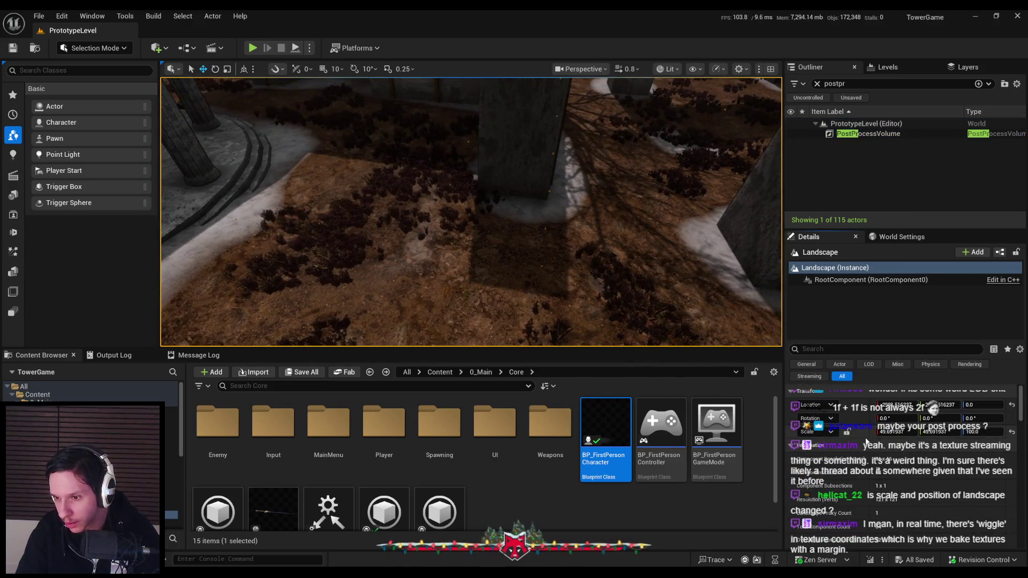
pyautogui.press('w')
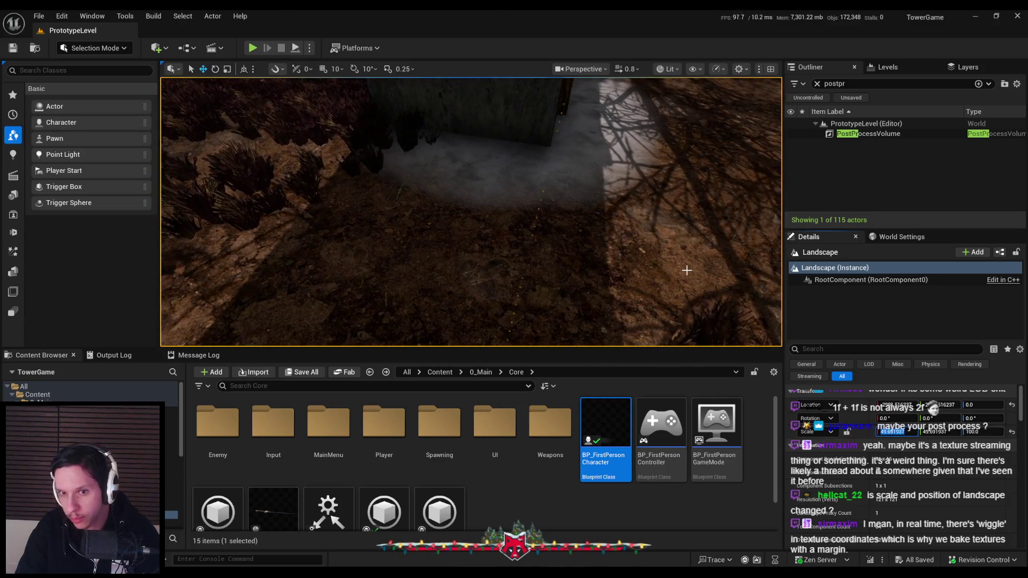
pyautogui.write('0')
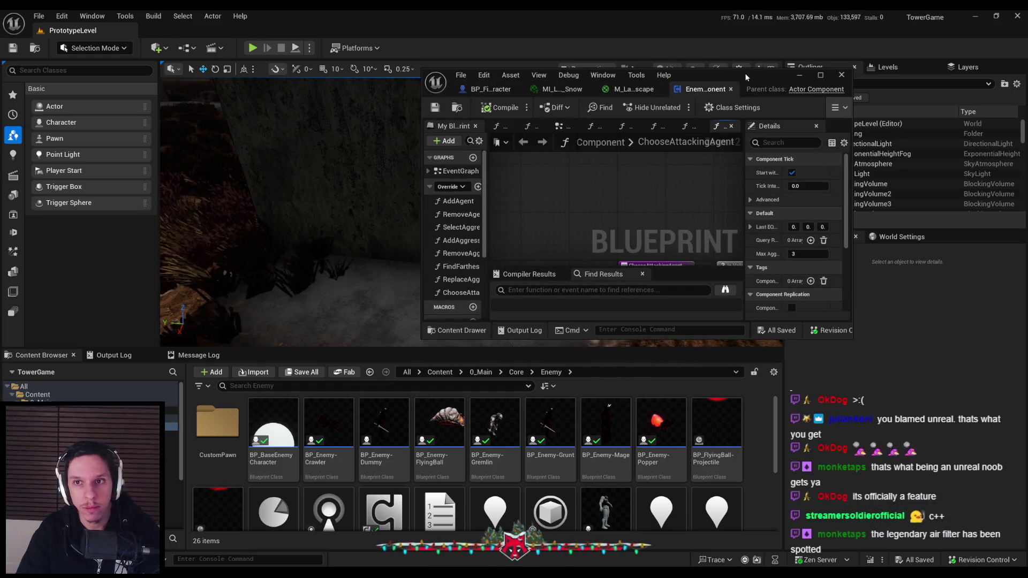
# Maximize the blueprint editor and select the Attacking Agent and Aggressive Agents getter nodes.
pyautogui.doubleClick(745, 76)
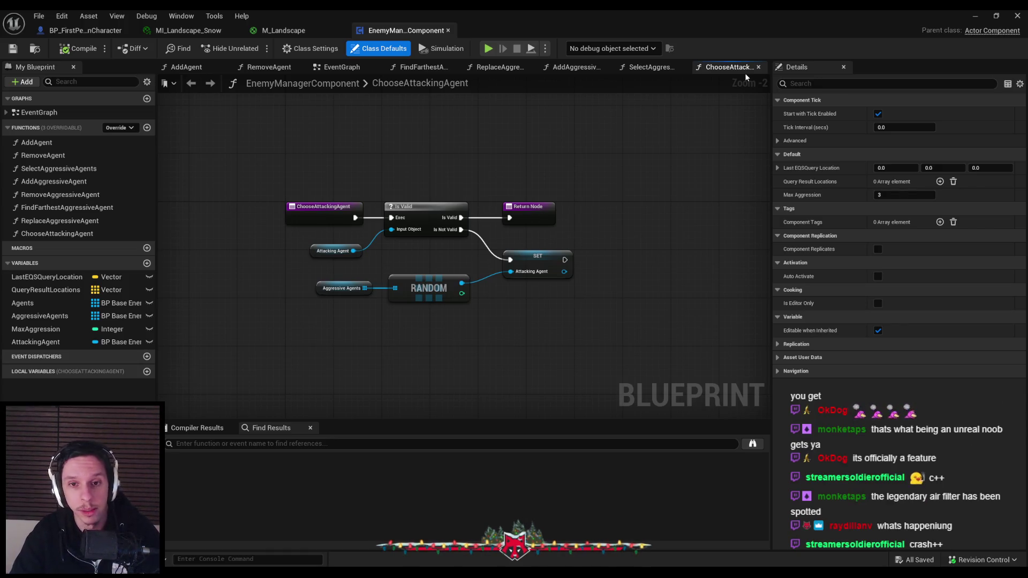
pyautogui.moveTo(546, 322)
pyautogui.mouseDown()
pyautogui.moveTo(407, 275)
pyautogui.moveTo(343, 273)
pyautogui.mouseUp()
pyautogui.moveTo(537, 256); pyautogui.dragTo(537, 267)
pyautogui.moveTo(540, 311); pyautogui.dragTo(367, 274)
pyautogui.click(413, 320)
pyautogui.click(343, 288)
pyautogui.keyDown('ctrl'); pyautogui.click(329, 253); pyautogui.keyUp('ctrl')
# Align the getters' left and right edges, save, and shift Return Node and SET left.
pyautogui.hotkey('shift', 'a')
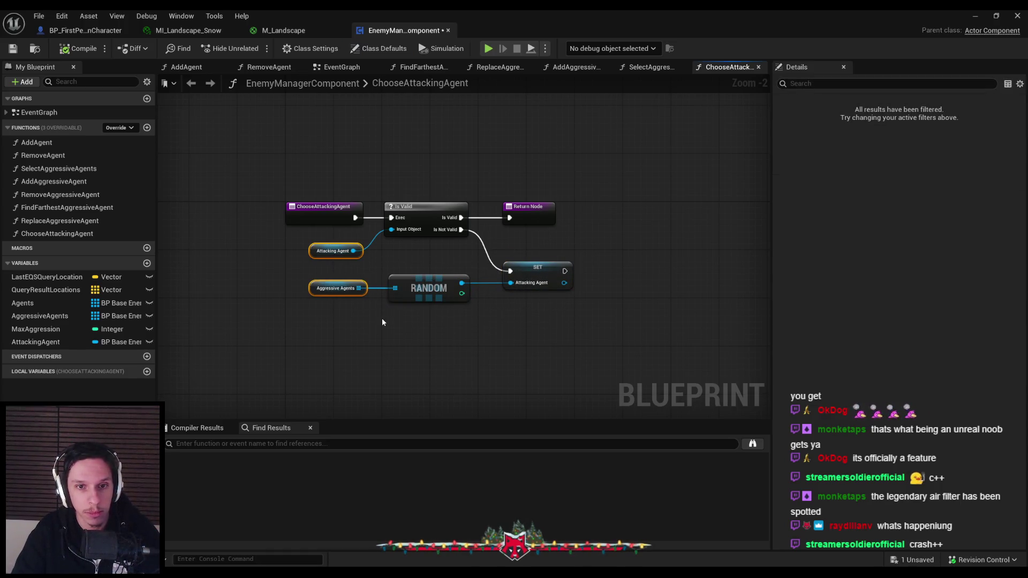
pyautogui.hotkey('shift', 'd')
pyautogui.click(366, 337)
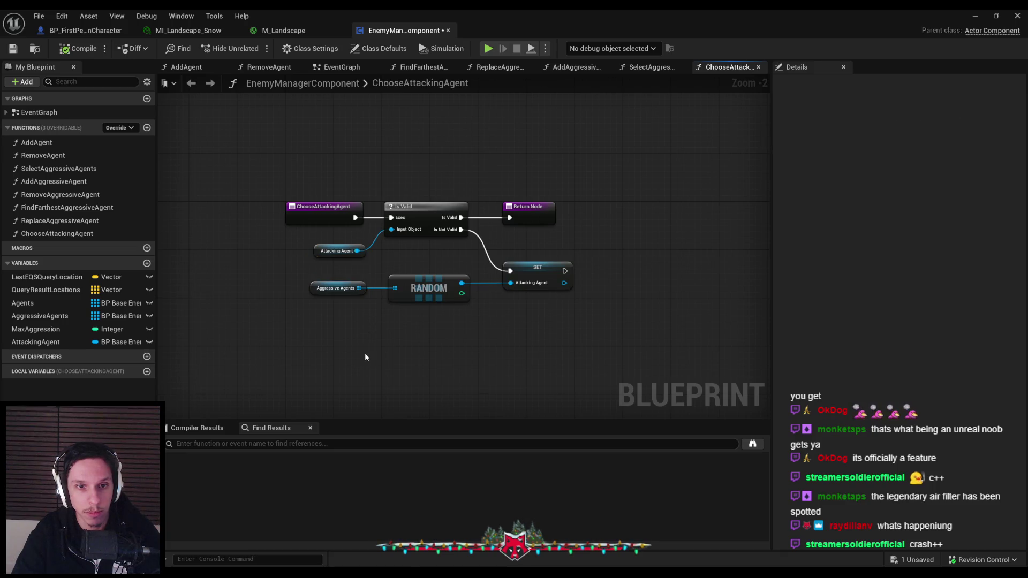
pyautogui.click(13, 48)
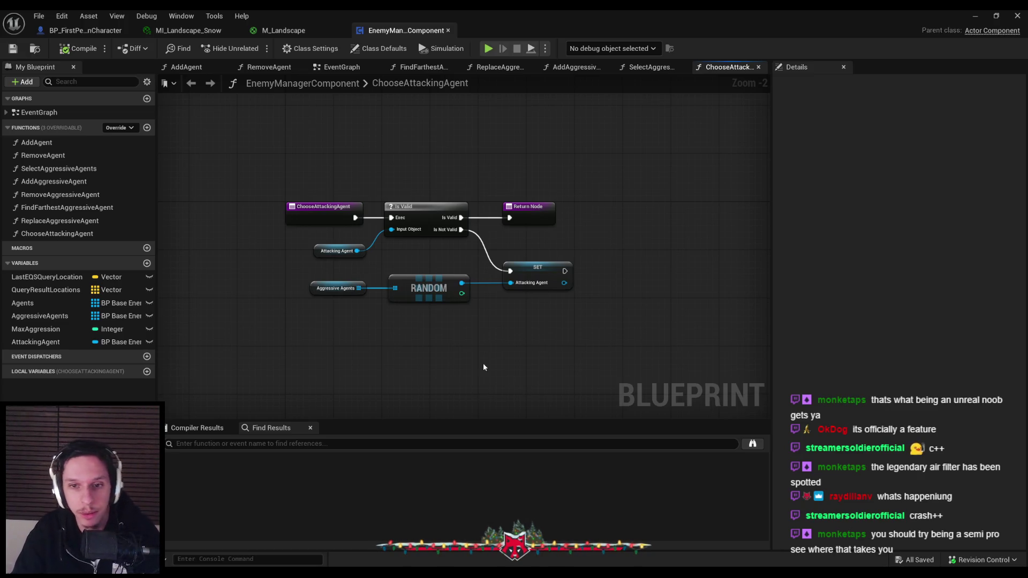
pyautogui.moveTo(553, 300)
pyautogui.mouseDown()
pyautogui.moveTo(524, 185)
pyautogui.moveTo(523, 211)
pyautogui.mouseUp()
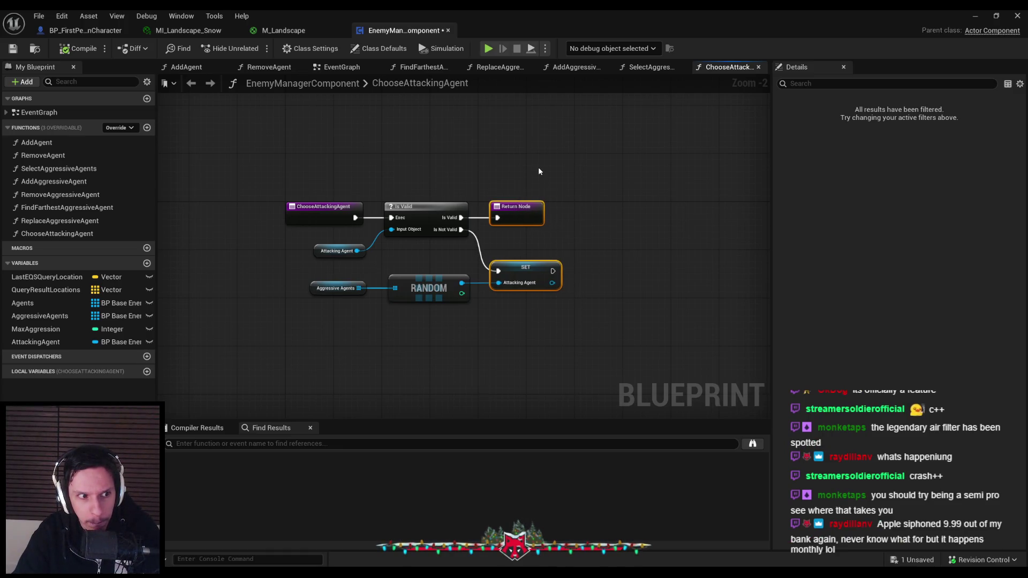
# Deselect the moved nodes, save EnemyManagerComponent, and zoom in on the ChooseAttackingAgent graph.
pyautogui.click(539, 170)
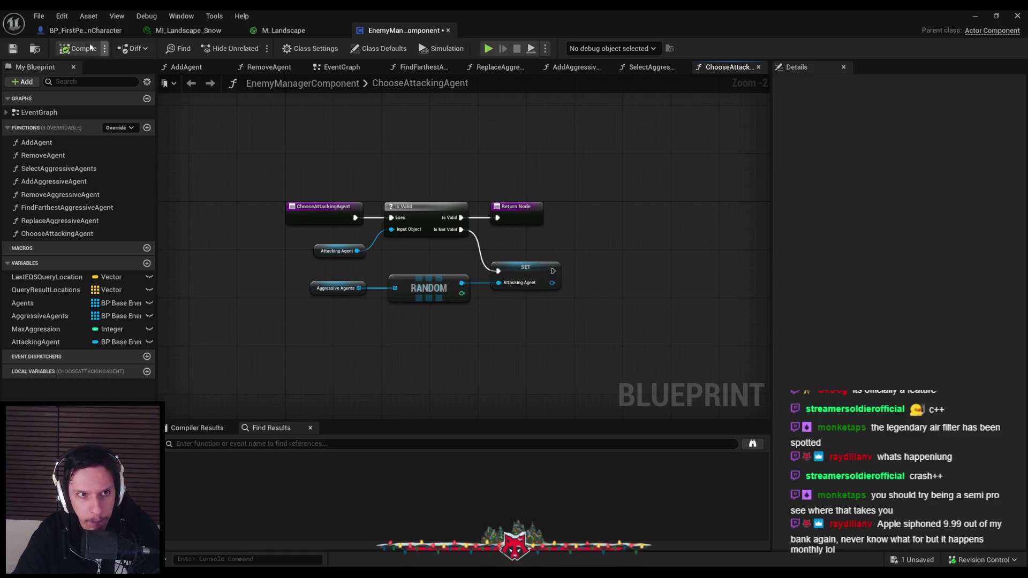
pyautogui.click(20, 52)
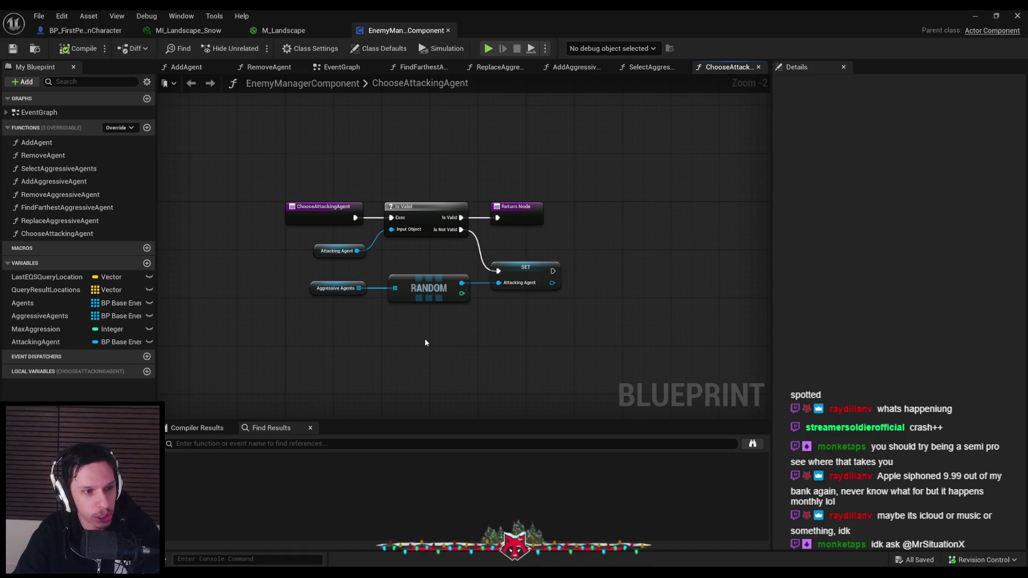
pyautogui.scroll(2, 477, 310)
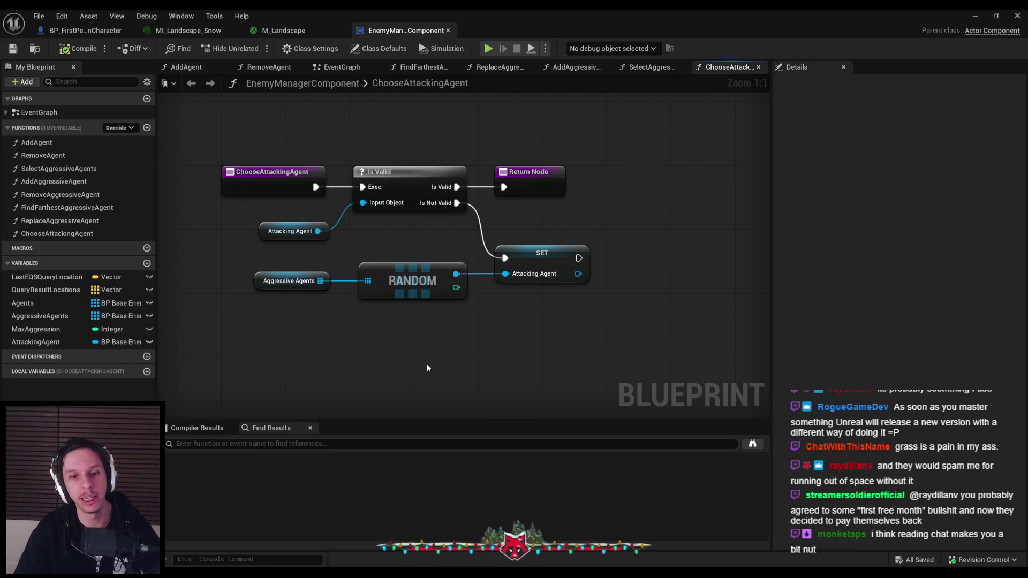
# Try moving the SET node upward, undo it, and save the blueprint.
pyautogui.moveTo(589, 339)
pyautogui.mouseDown()
pyautogui.moveTo(493, 243)
pyautogui.moveTo(541, 246)
pyautogui.mouseUp()
pyautogui.hotkey('ctrl', 'z')
pyautogui.hotkey('ctrl', 's')
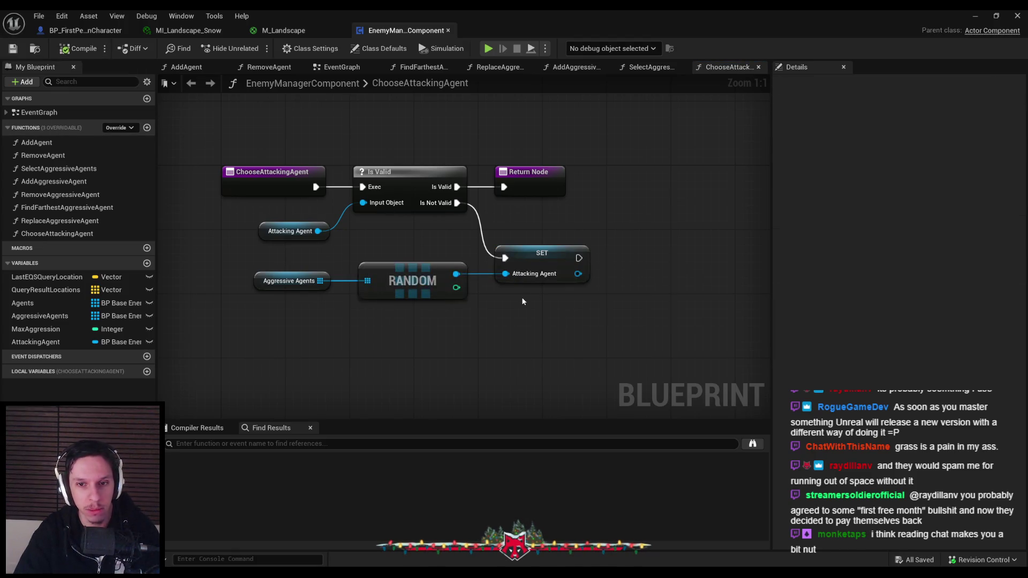
pyautogui.scroll(-2, 524, 300)
pyautogui.scroll(1, 481, 257)
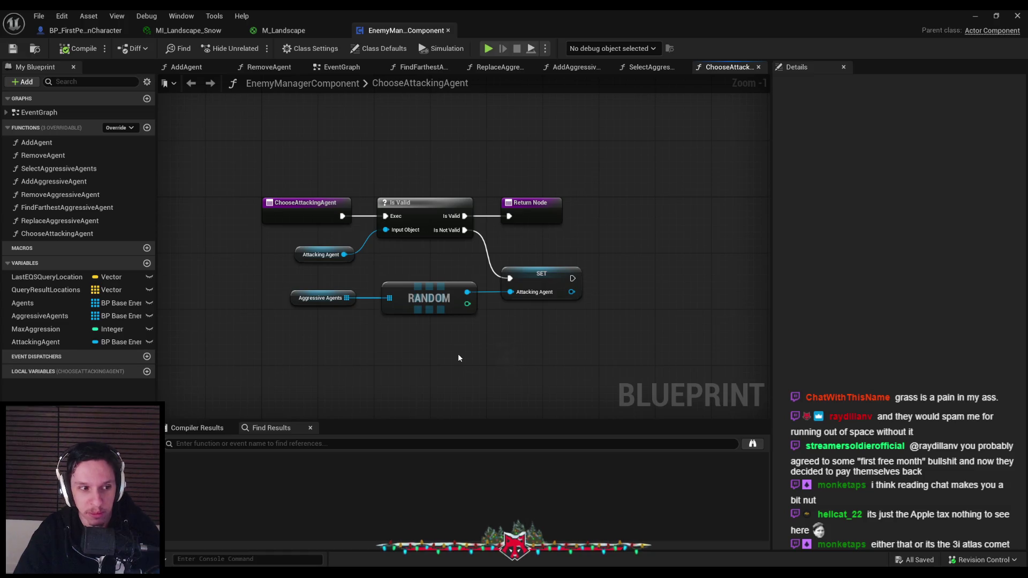
pyautogui.scroll(1, 458, 357)
pyautogui.scroll(-1, 458, 349)
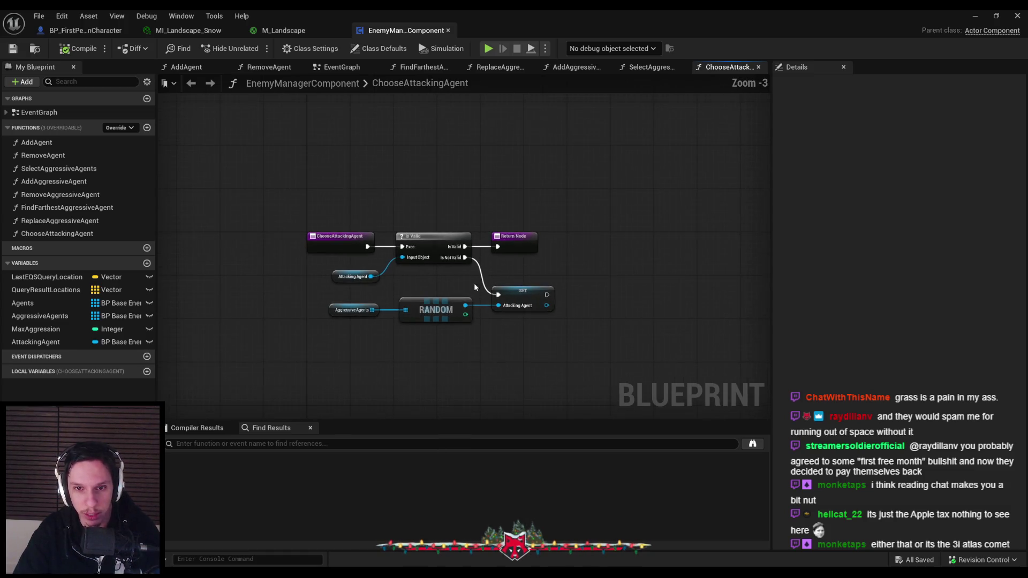
pyautogui.scroll(2, 474, 284)
pyautogui.scroll(-1, 481, 326)
pyautogui.scroll(2, 480, 332)
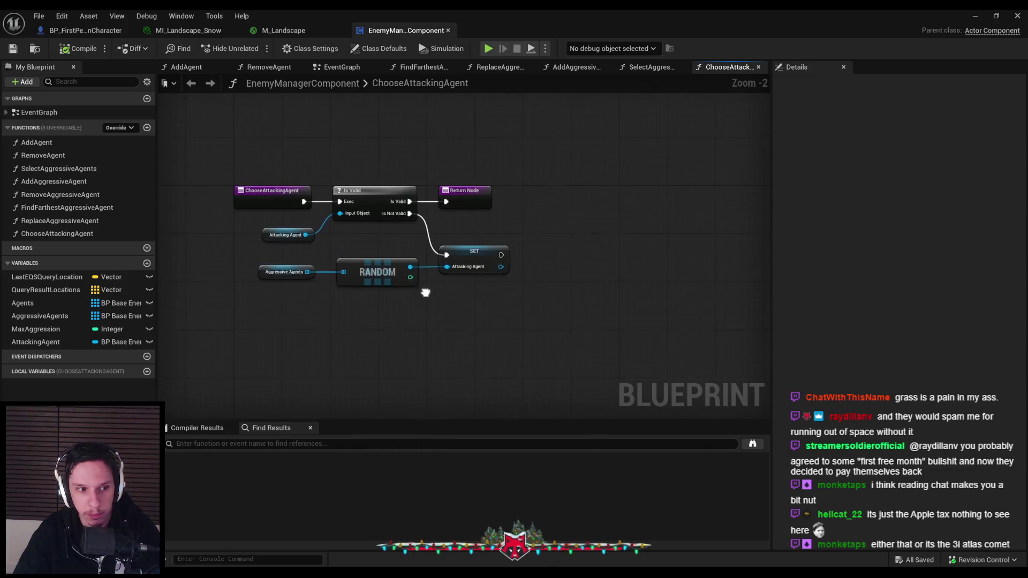
pyautogui.scroll(-6, 433, 309)
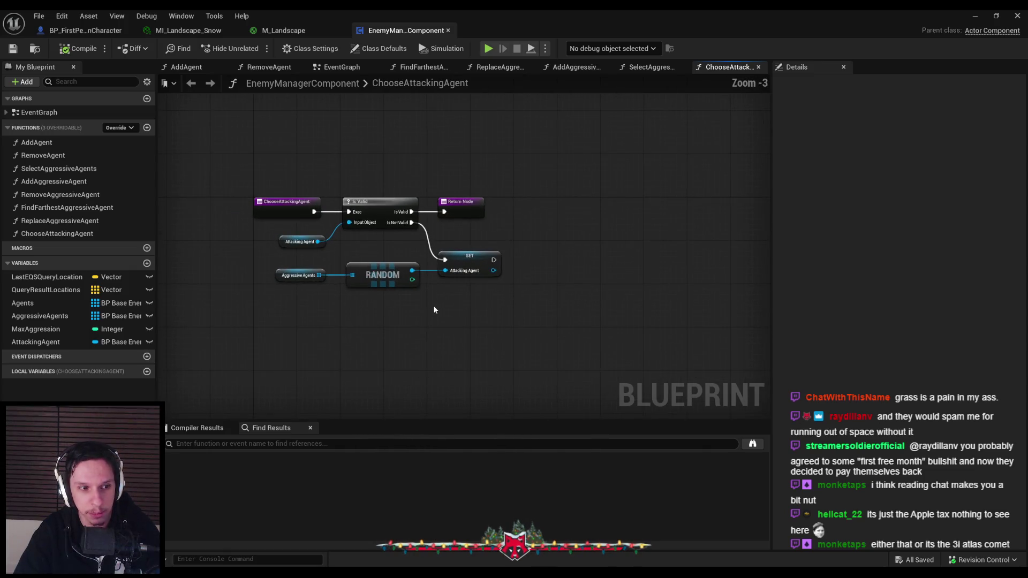
pyautogui.scroll(5, 434, 309)
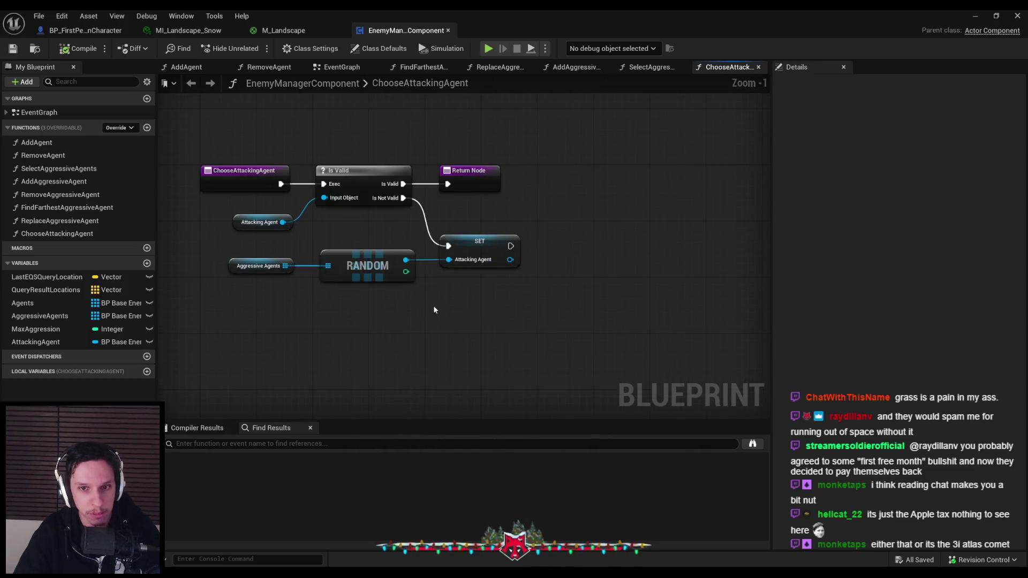
pyautogui.scroll(-1, 433, 309)
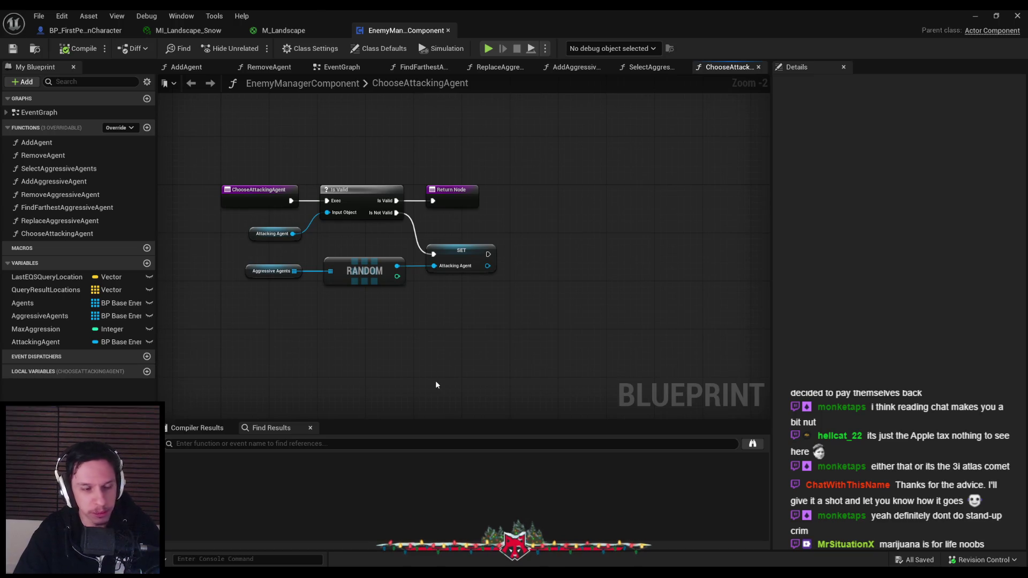
# Zoom in and out across the ChooseAttackingAgent graph, nudging it slightly left.
pyautogui.scroll(3, 378, 245)
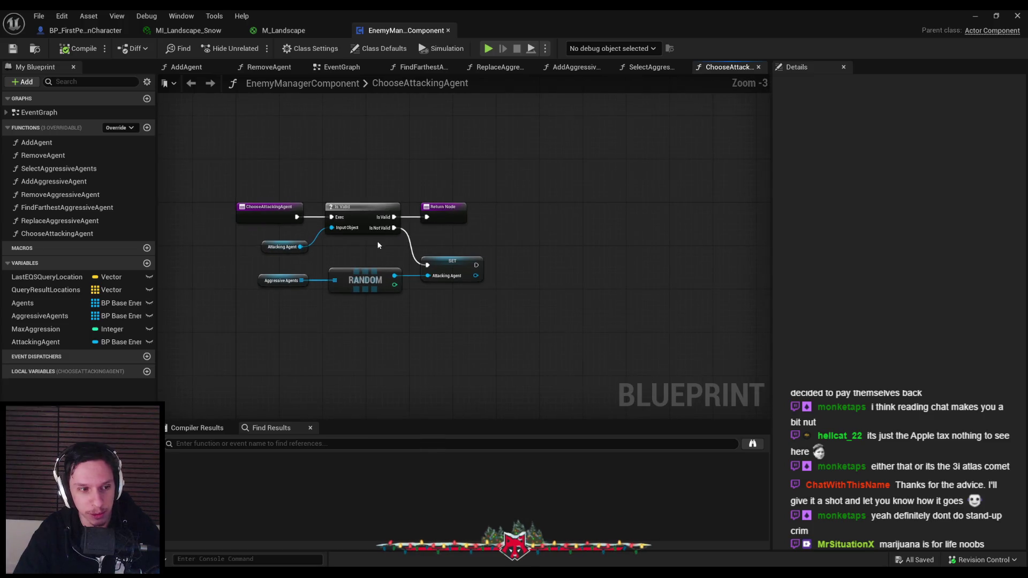
pyautogui.scroll(-2, 378, 245)
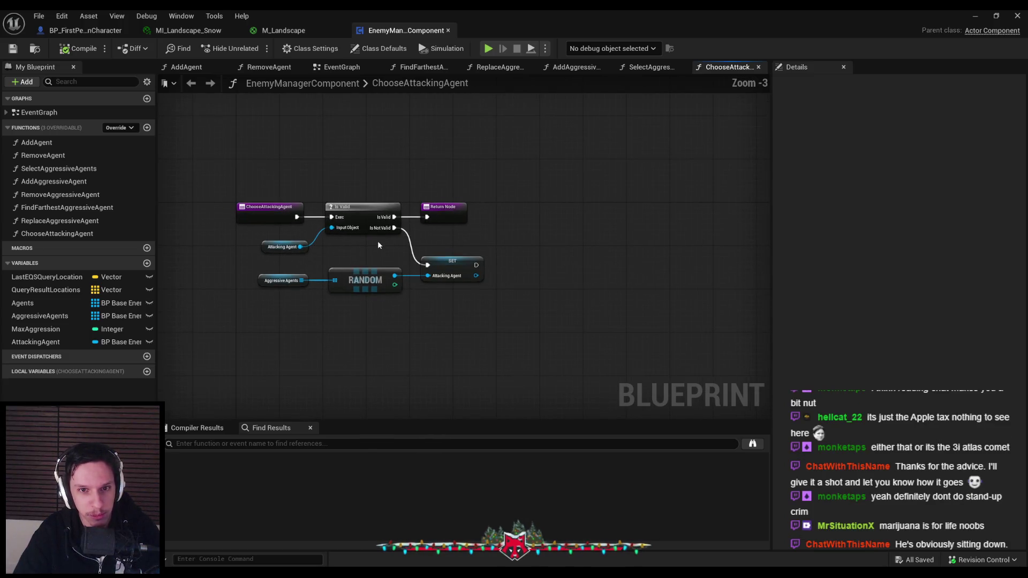
pyautogui.scroll(1, 378, 245)
pyautogui.scroll(1, 379, 245)
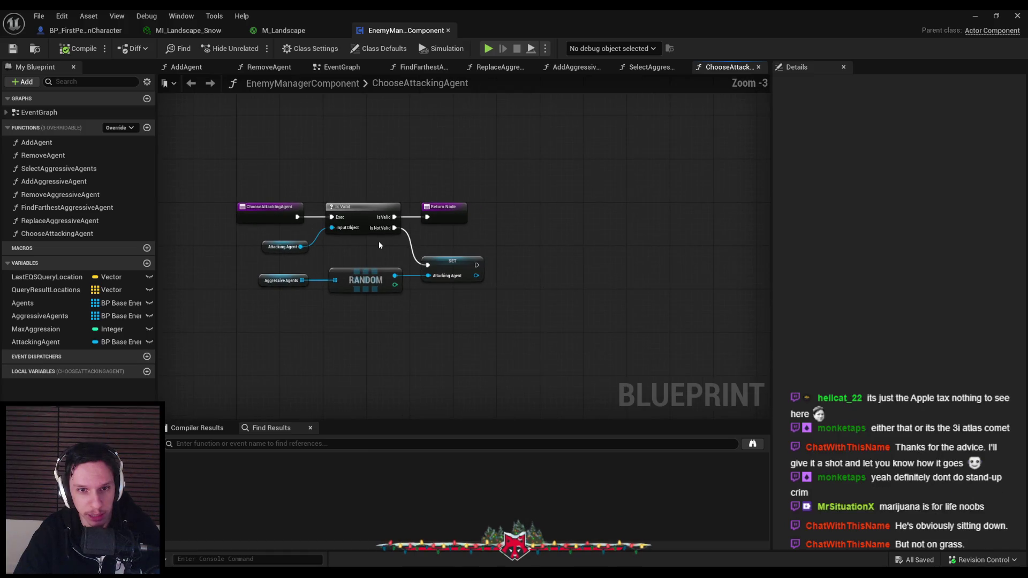
pyautogui.scroll(-1, 379, 245)
pyautogui.moveTo(379, 245); pyautogui.dragTo(373, 241)
pyautogui.scroll(-1, 373, 241)
pyautogui.scroll(1, 346, 214)
pyautogui.scroll(-1, 346, 215)
pyautogui.scroll(2, 390, 275)
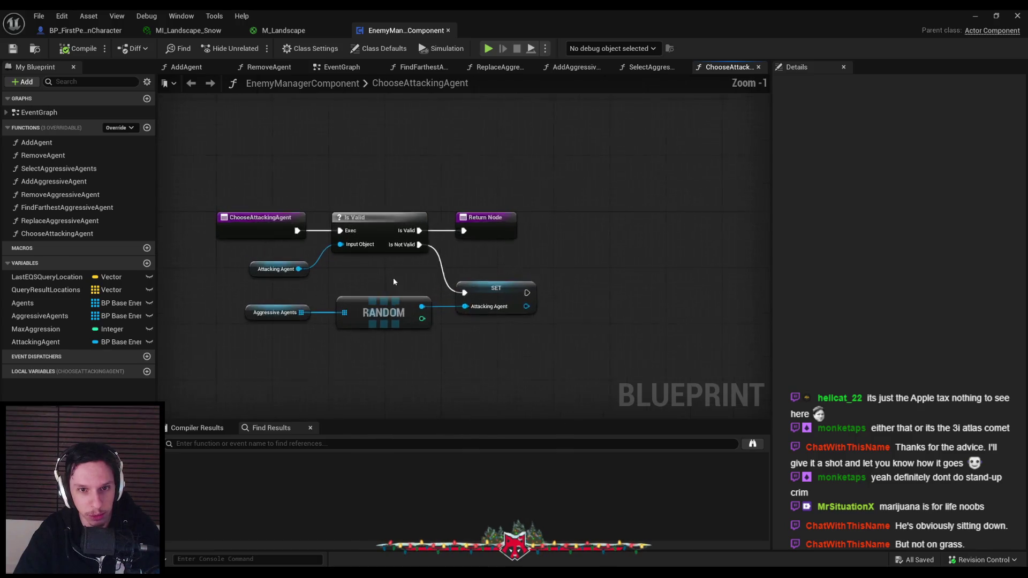
pyautogui.scroll(-3, 389, 275)
pyautogui.scroll(3, 385, 274)
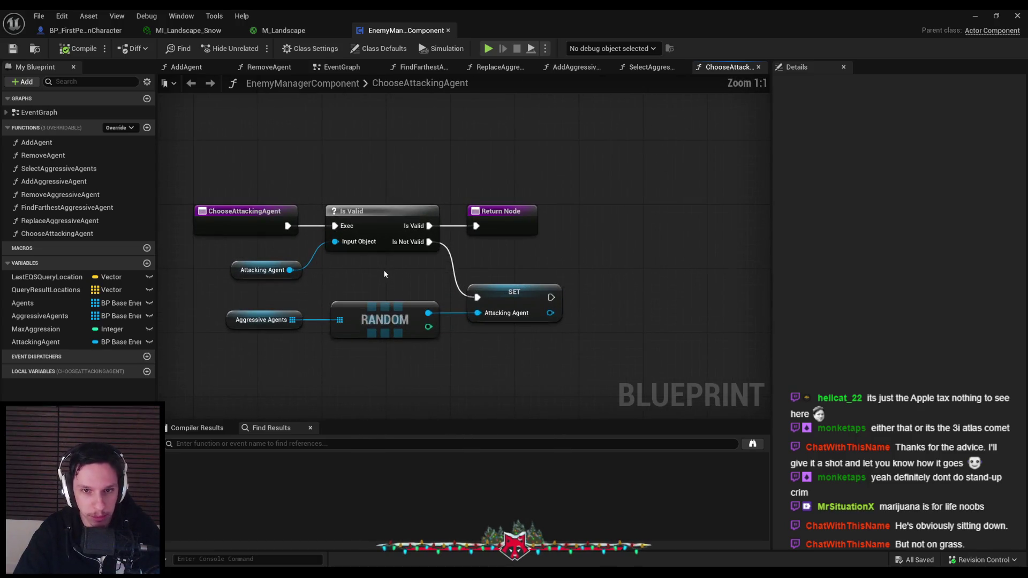
pyautogui.scroll(-3, 384, 274)
pyautogui.scroll(3, 384, 274)
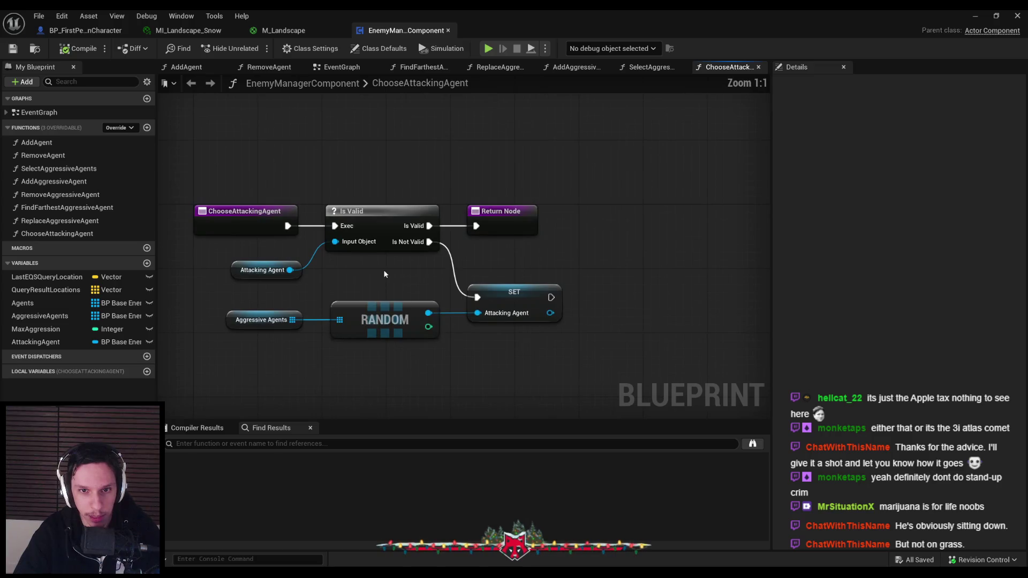
pyautogui.scroll(-3, 385, 275)
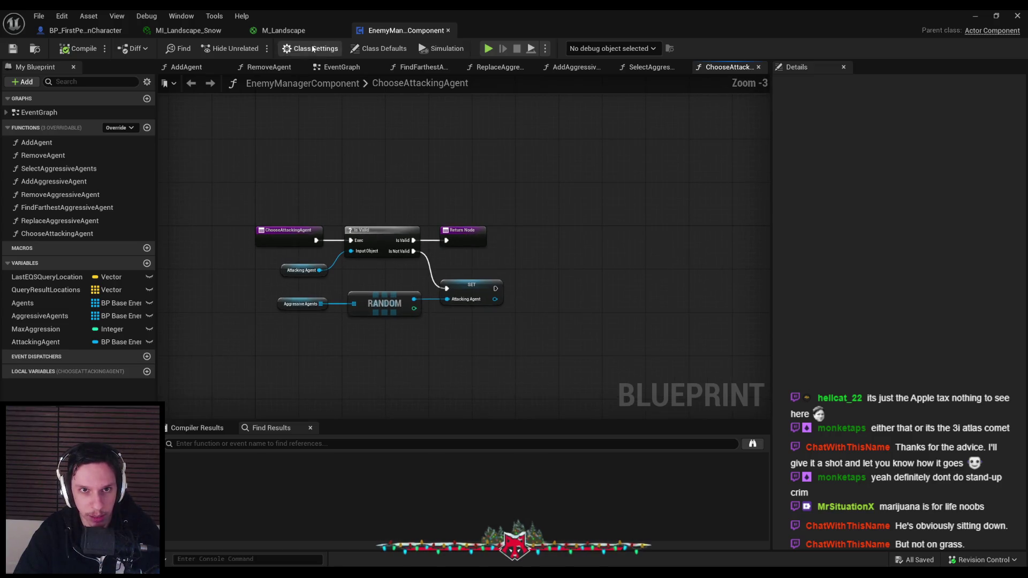
# Close the M_Landscape and MI_Landscape_Snow tabs and return to EnemyManagerComponent.
pyautogui.click(284, 31)
pyautogui.click(183, 32)
pyautogui.middleClick(284, 31)
pyautogui.middleClick(160, 31)
pyautogui.click(177, 30)
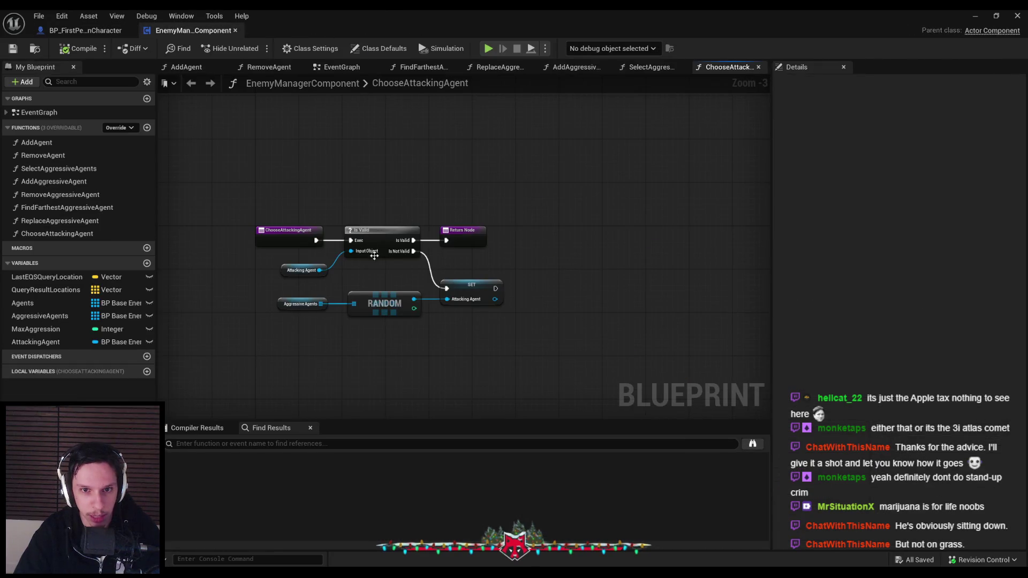
# Pan the ChooseAttackingAgent graph, then switch to the BP_FirstPersonCharacter blueprint.
pyautogui.scroll(3, 412, 360)
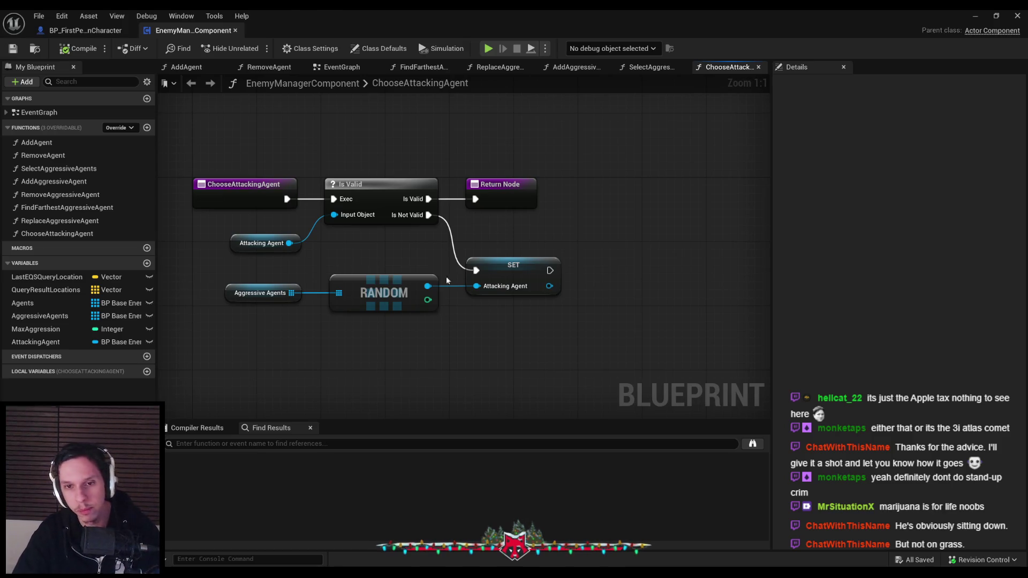
pyautogui.scroll(-2, 557, 272)
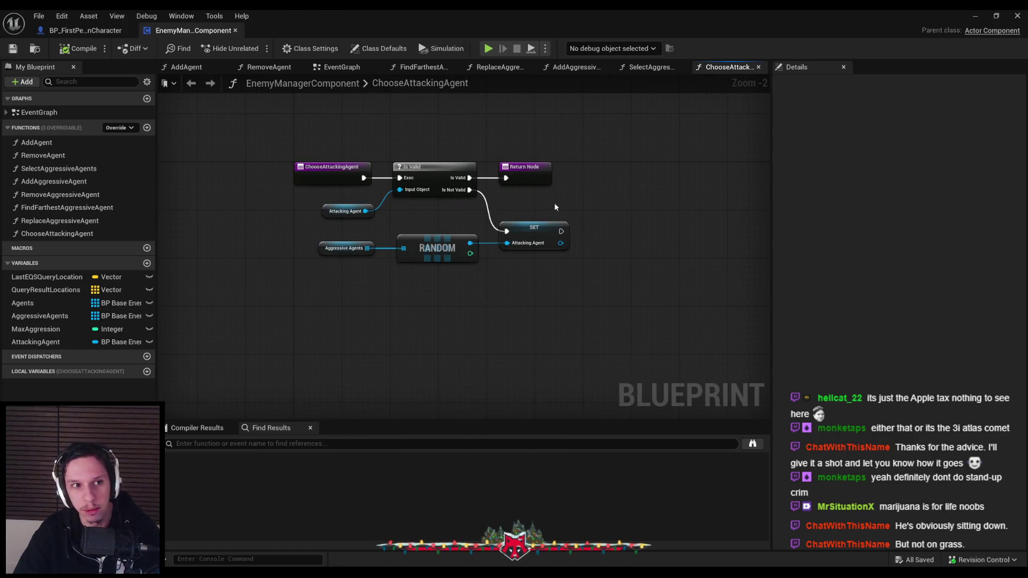
pyautogui.moveTo(558, 203); pyautogui.dragTo(500, 256)
pyautogui.click(86, 33)
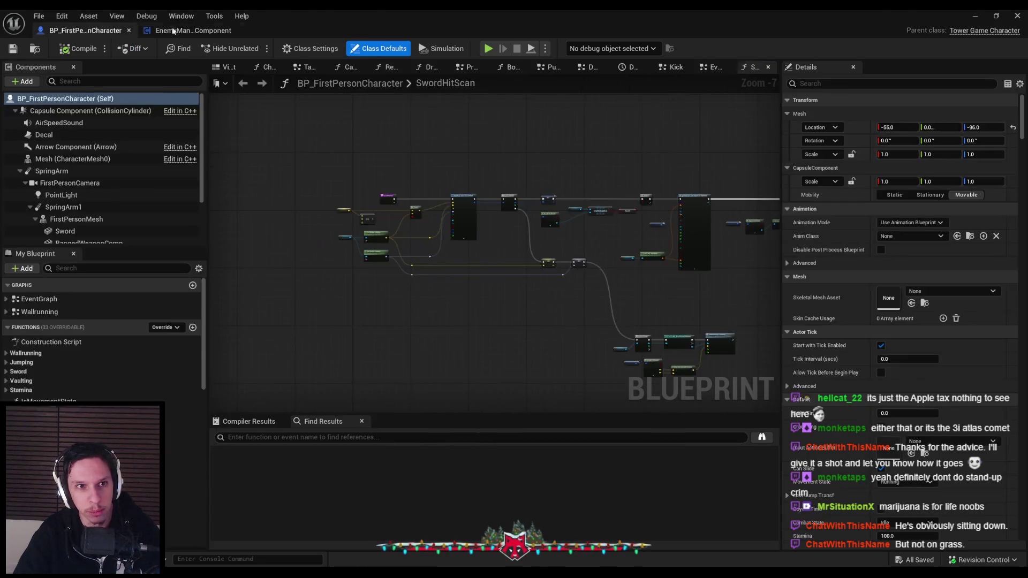
# Leave the EnemyManager editor and open BP_BaseEnemyCharacter from the Content Browser.
pyautogui.click(190, 30)
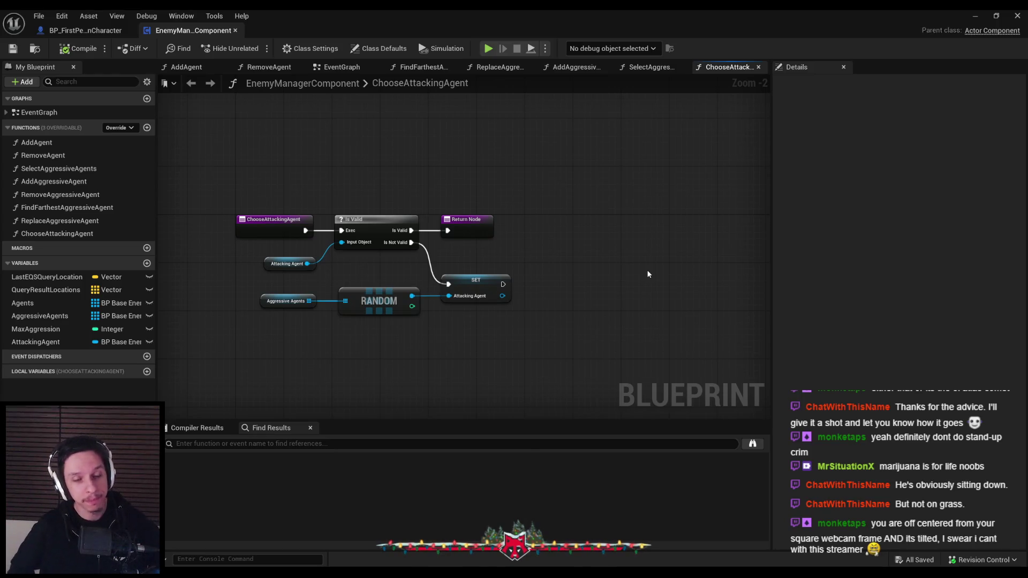
pyautogui.click(975, 15)
pyautogui.doubleClick(279, 439)
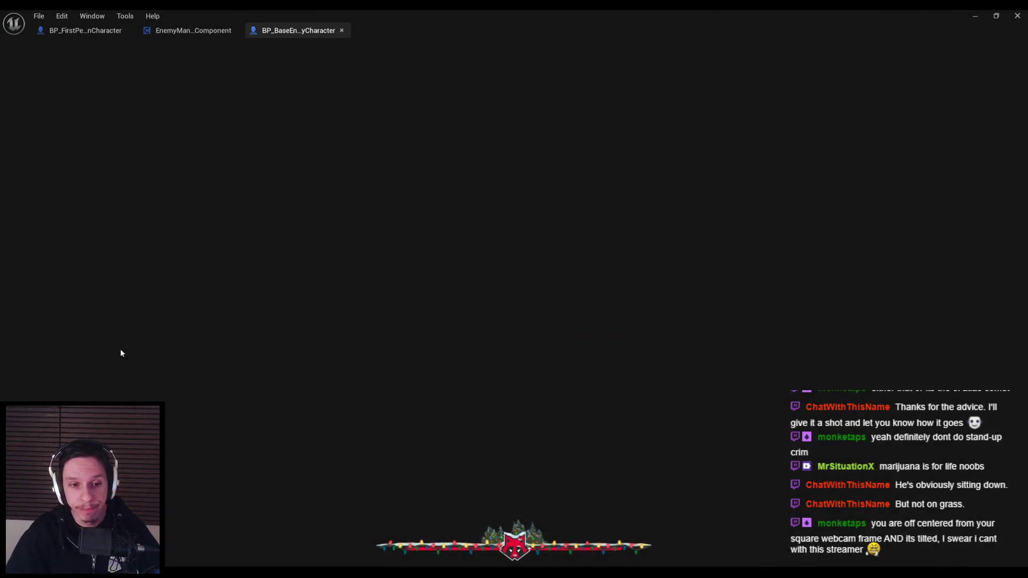
# Add a HasAttackToken boolean to the enemy's Attacks category, then compile and save.
pyautogui.scroll(-5, 122, 387)
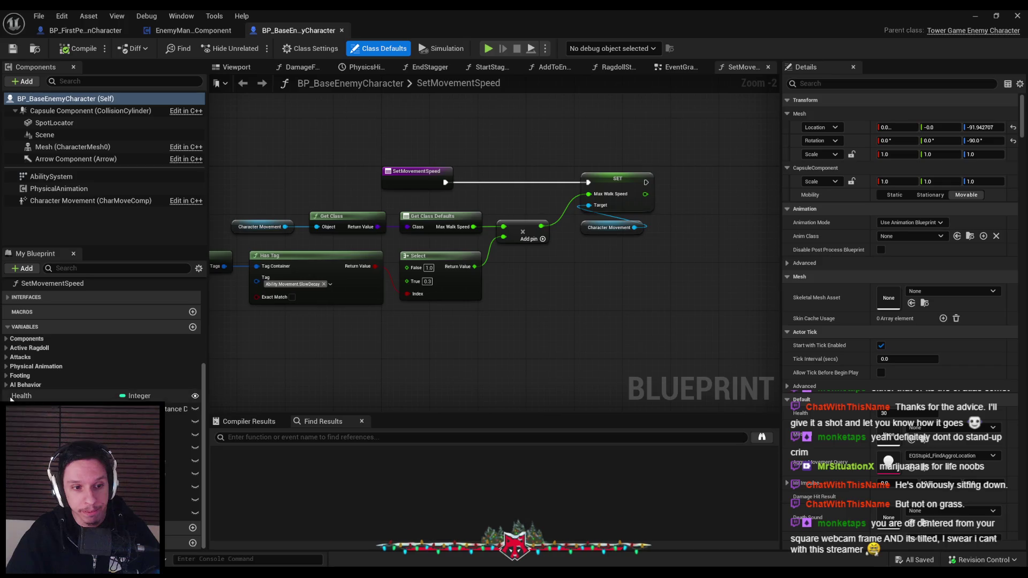
pyautogui.click(21, 357)
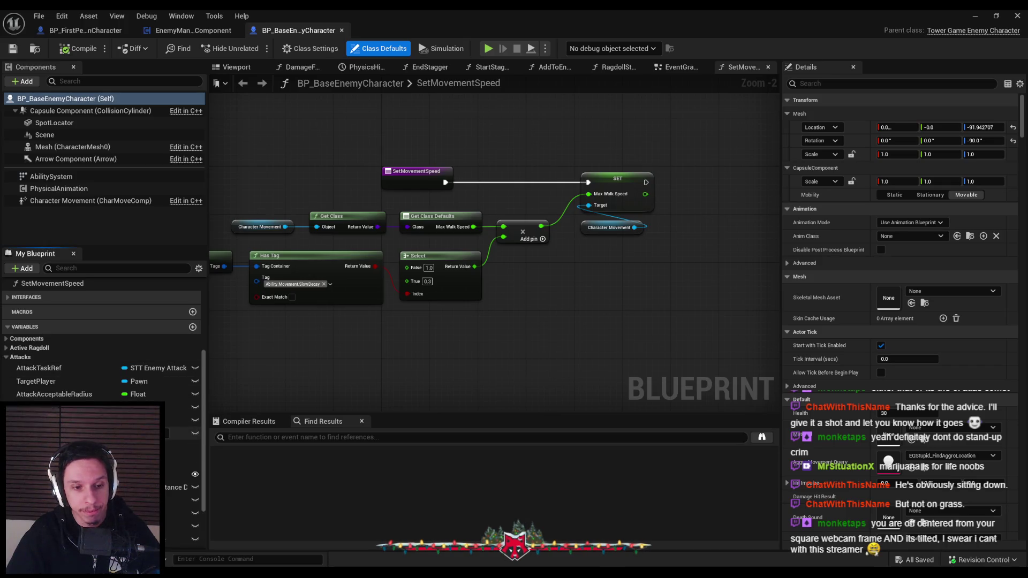
pyautogui.click(193, 328)
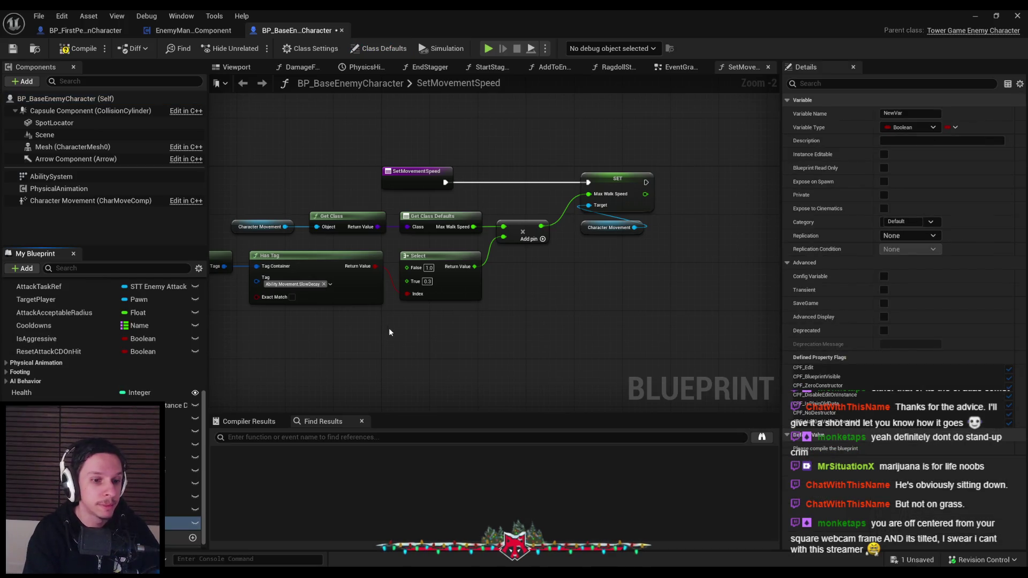
pyautogui.write('HasAttackToken')
pyautogui.press('Return')
pyautogui.moveTo(182, 523)
pyautogui.mouseDown()
pyautogui.moveTo(47, 350)
pyautogui.moveTo(46, 335)
pyautogui.mouseUp()
pyautogui.click(79, 48)
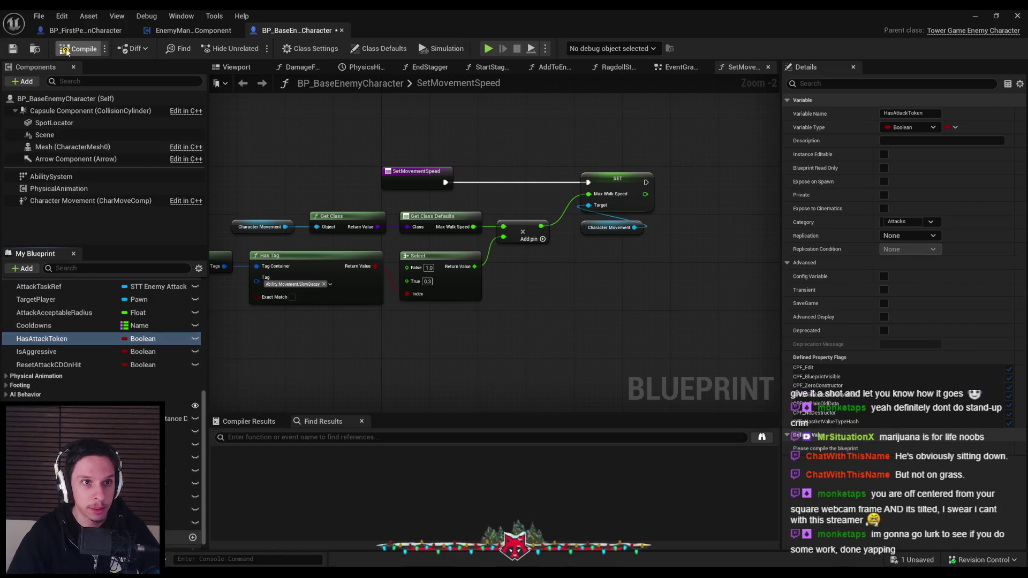
pyautogui.click(16, 49)
# In ChooseAttackingAgent, set Has Attack Token true after SET Attacking Agent, then compile.
pyautogui.click(192, 31)
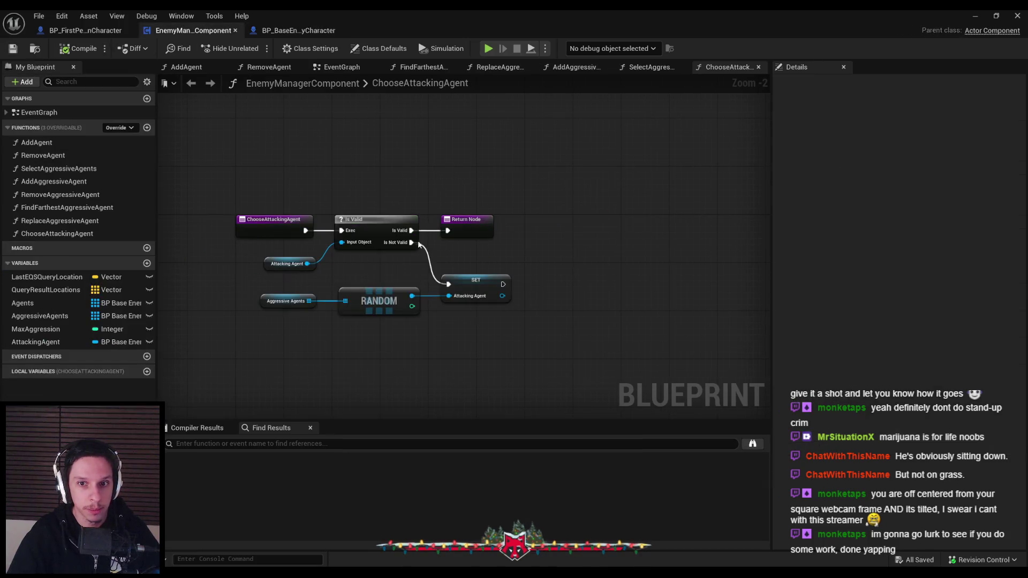
pyautogui.moveTo(502, 296)
pyautogui.mouseDown()
pyautogui.moveTo(524, 298)
pyautogui.moveTo(565, 273)
pyautogui.moveTo(484, 270)
pyautogui.mouseUp()
pyautogui.write('has att')
pyautogui.press('Return')
pyautogui.scroll(2, 550, 297)
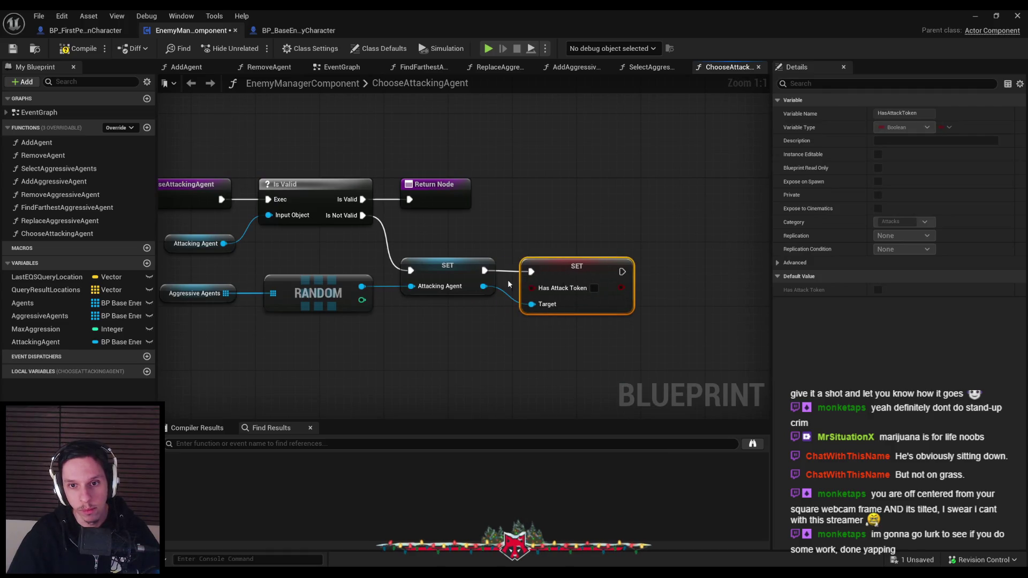
pyautogui.click(593, 289)
pyautogui.click(589, 345)
pyautogui.scroll(-1, 557, 303)
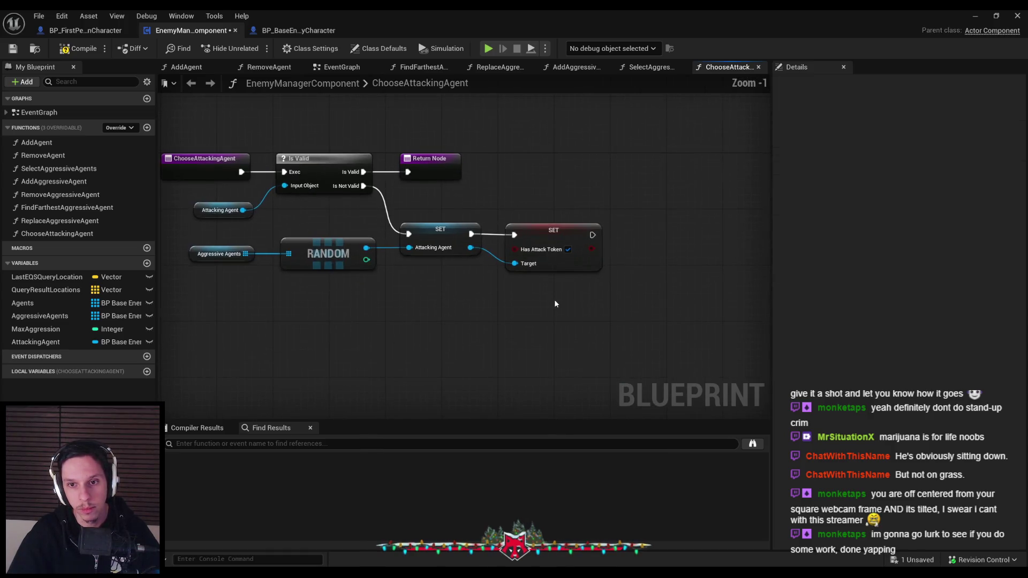
pyautogui.click(80, 48)
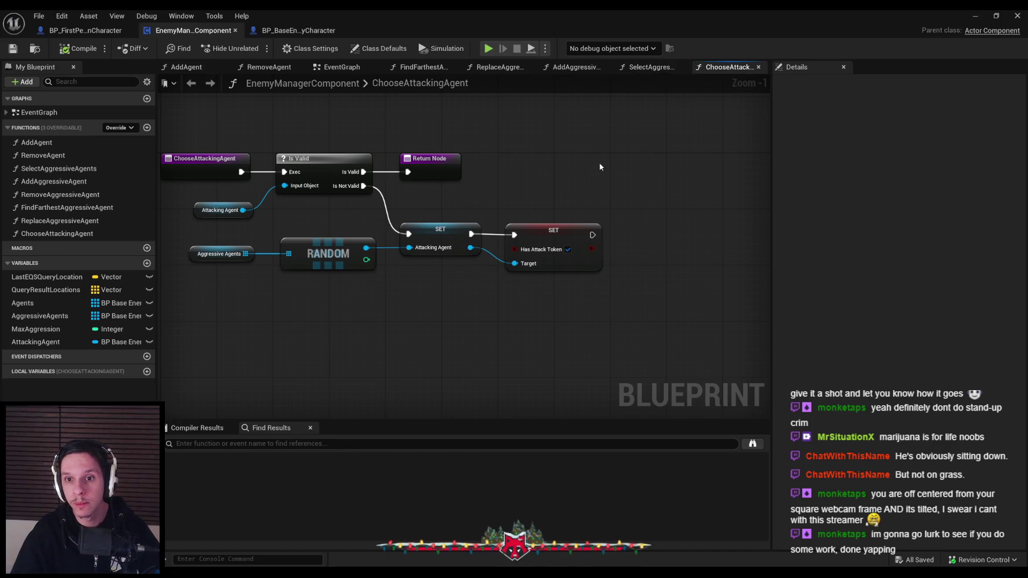
pyautogui.click(649, 68)
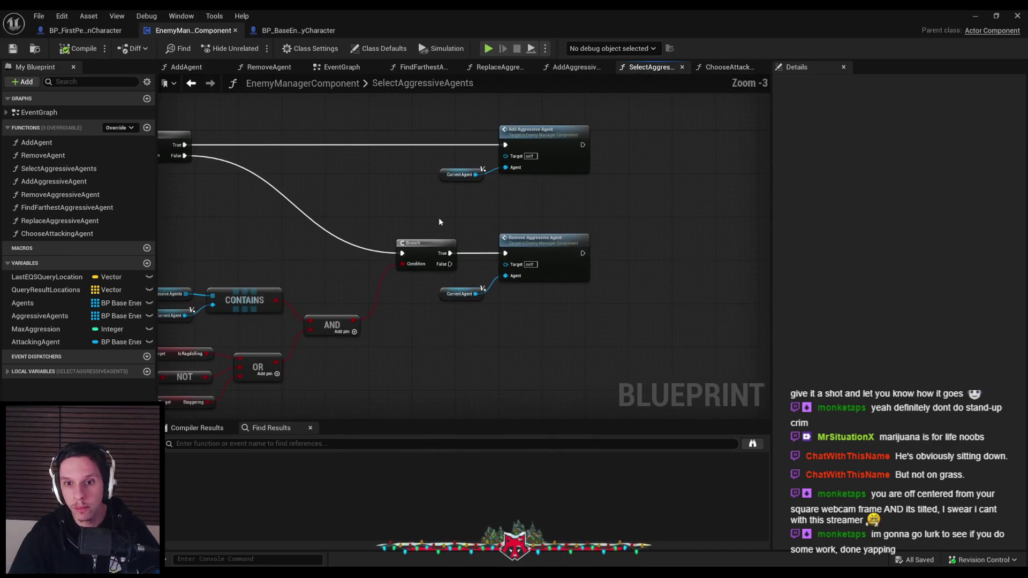
# In RemoveAggressiveAgent, set the agent's Has Attack Token false between Is Aggressive and Force Run EQSQuery.
pyautogui.doubleClick(542, 246)
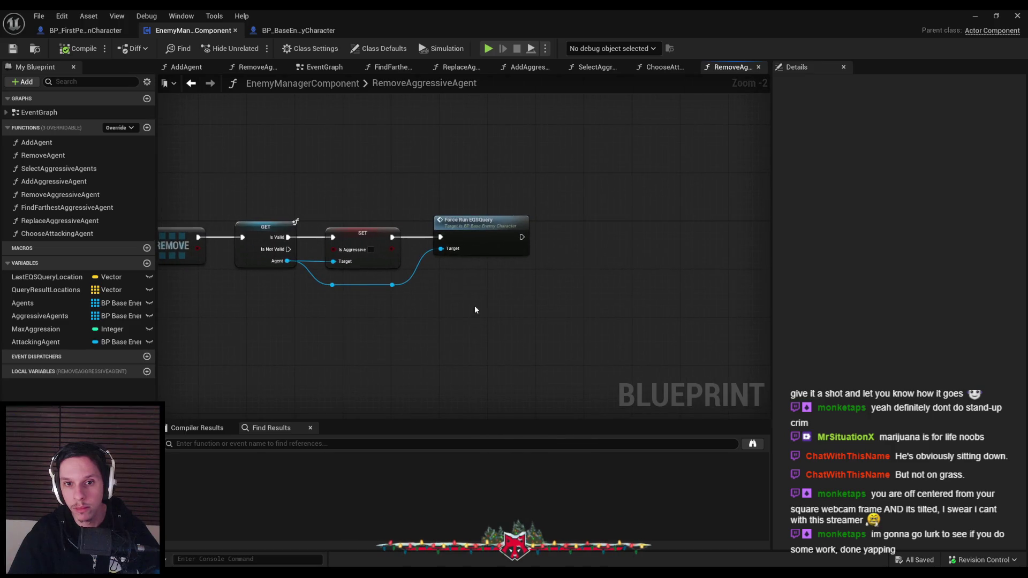
pyautogui.scroll(2, 459, 253)
pyautogui.keyDown('ctrl'); pyautogui.click(477, 239); pyautogui.keyUp('ctrl')
pyautogui.moveTo(477, 239); pyautogui.dragTo(672, 239)
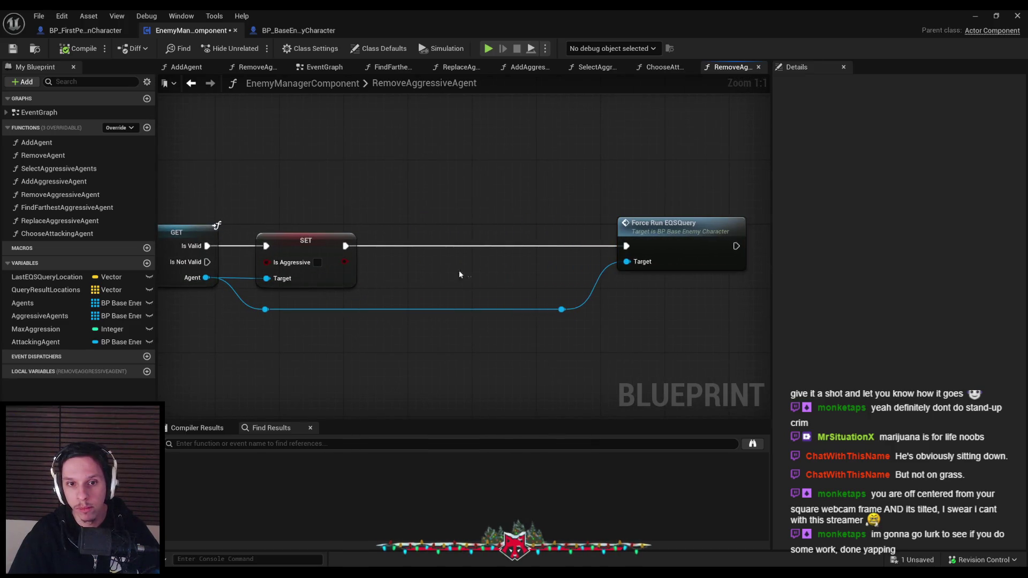
pyautogui.hotkey('ctrl', 'v')
pyautogui.moveTo(438, 252); pyautogui.dragTo(446, 260)
pyautogui.click(474, 262)
pyautogui.moveTo(346, 245); pyautogui.dragTo(411, 246)
pyautogui.doubleClick(346, 307)
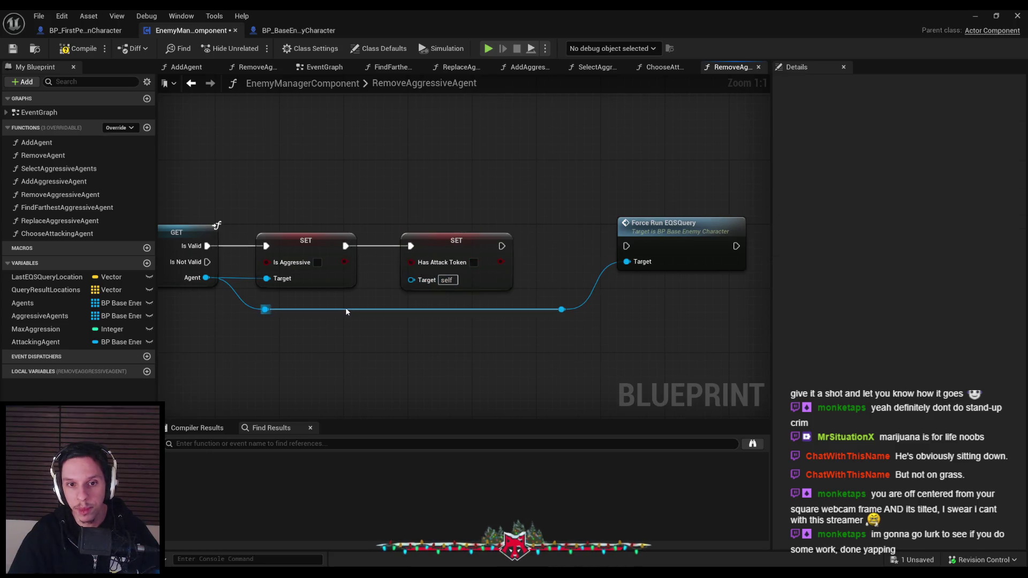
pyautogui.moveTo(351, 312); pyautogui.dragTo(423, 279)
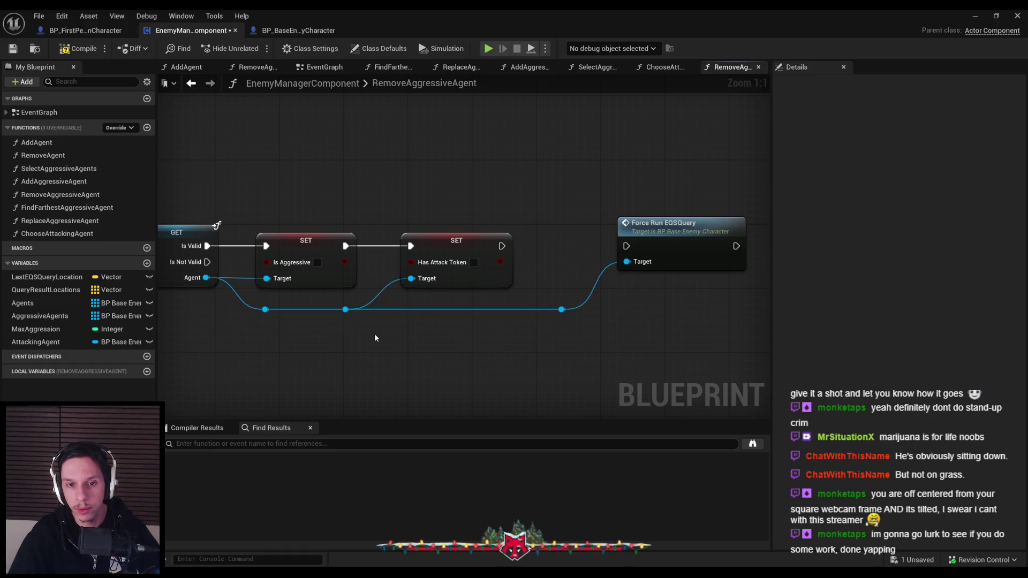
pyautogui.moveTo(502, 246); pyautogui.dragTo(626, 246)
# Align Force Run EQSQuery with the chain, compile, and close the EnemyManagerComponent blueprint.
pyautogui.moveTo(760, 209); pyautogui.dragTo(552, 321)
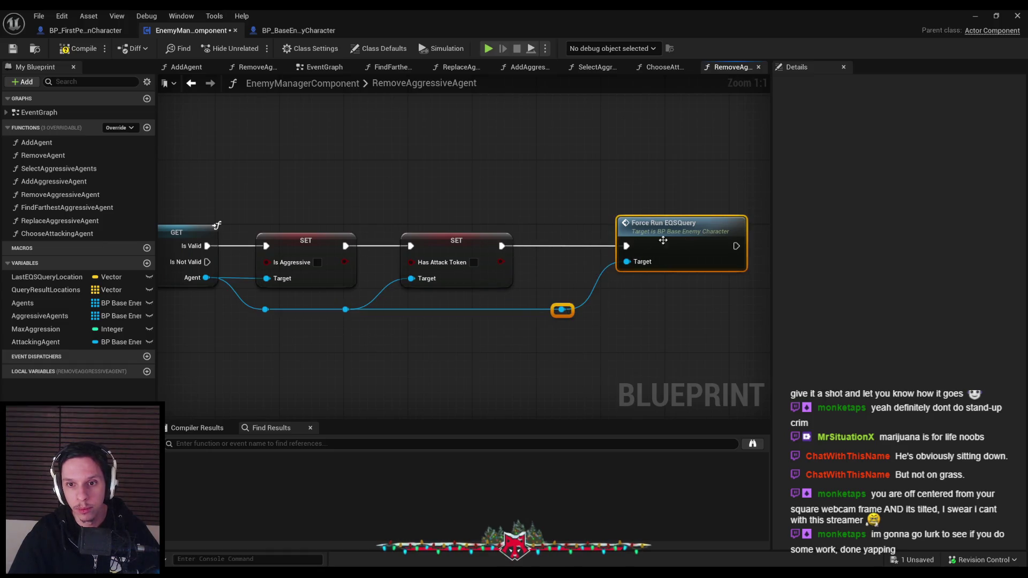
pyautogui.moveTo(680, 243); pyautogui.dragTo(630, 251)
pyautogui.press('q')
pyautogui.click(500, 346)
pyautogui.scroll(-2, 510, 321)
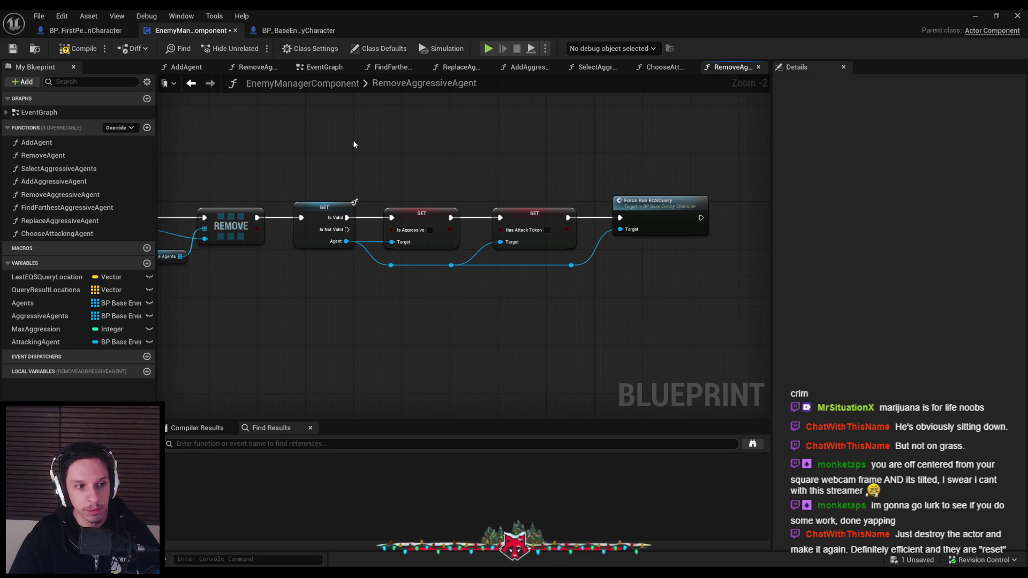
pyautogui.click(79, 49)
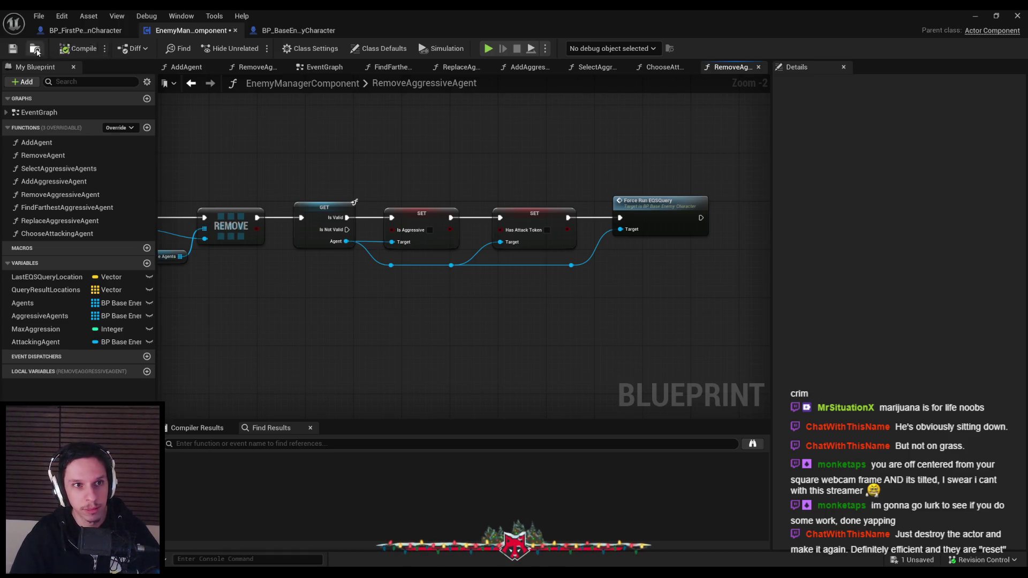
pyautogui.scroll(-2, 301, 252)
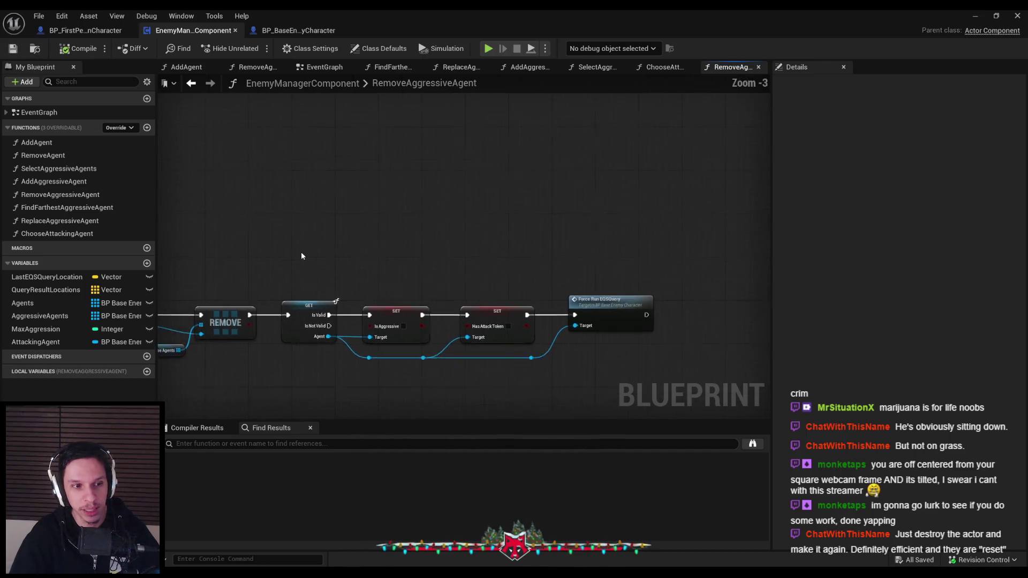
pyautogui.scroll(3, 270, 161)
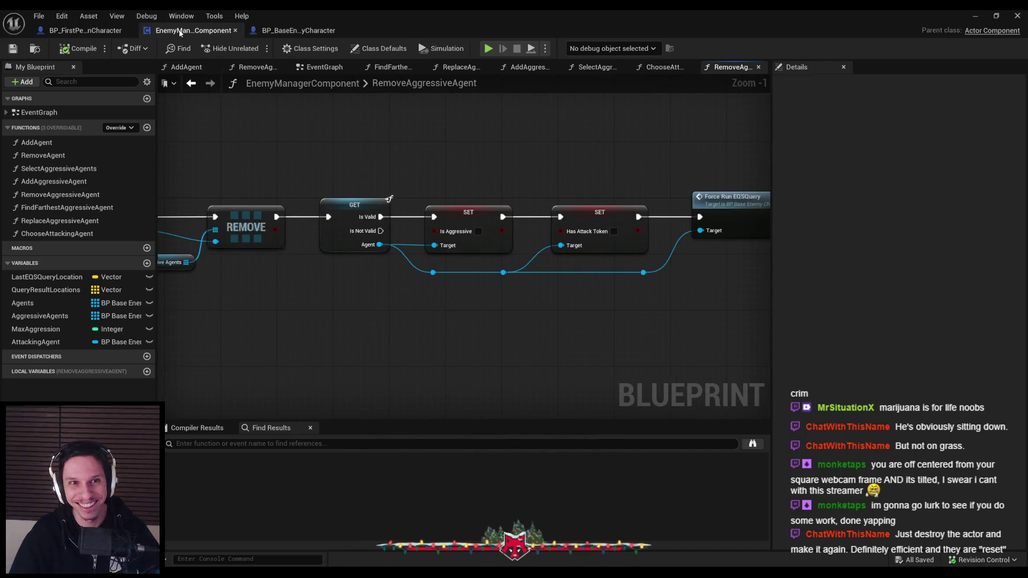
pyautogui.middleClick(179, 32)
pyautogui.scroll(-3, 369, 140)
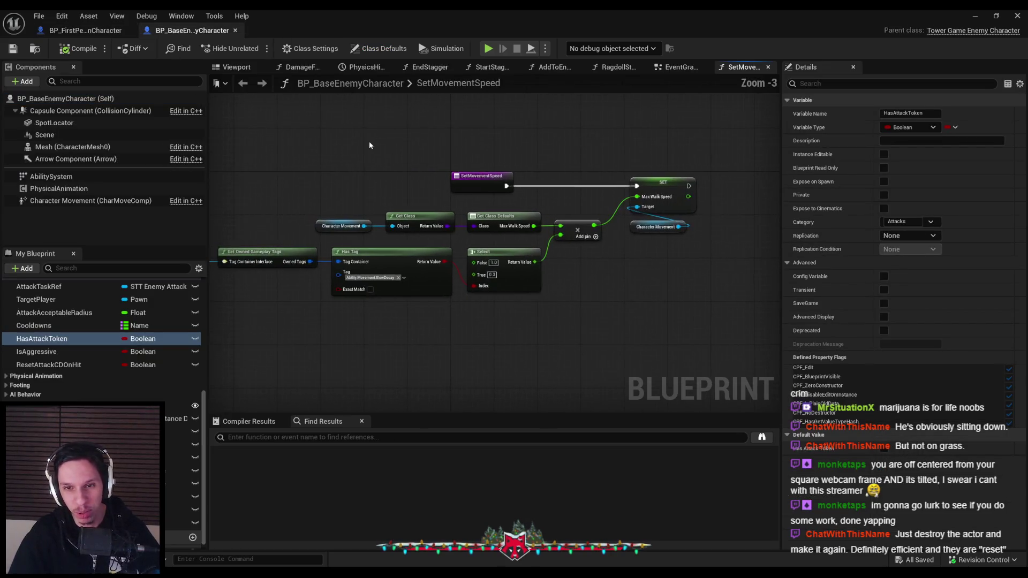
pyautogui.click(92, 31)
pyautogui.click(167, 31)
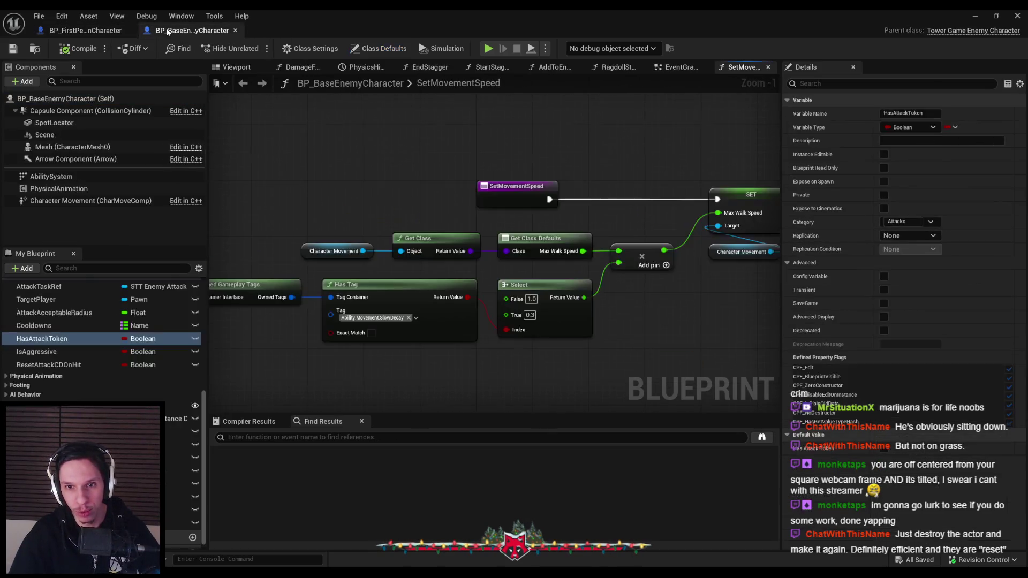
pyautogui.scroll(-2, 378, 156)
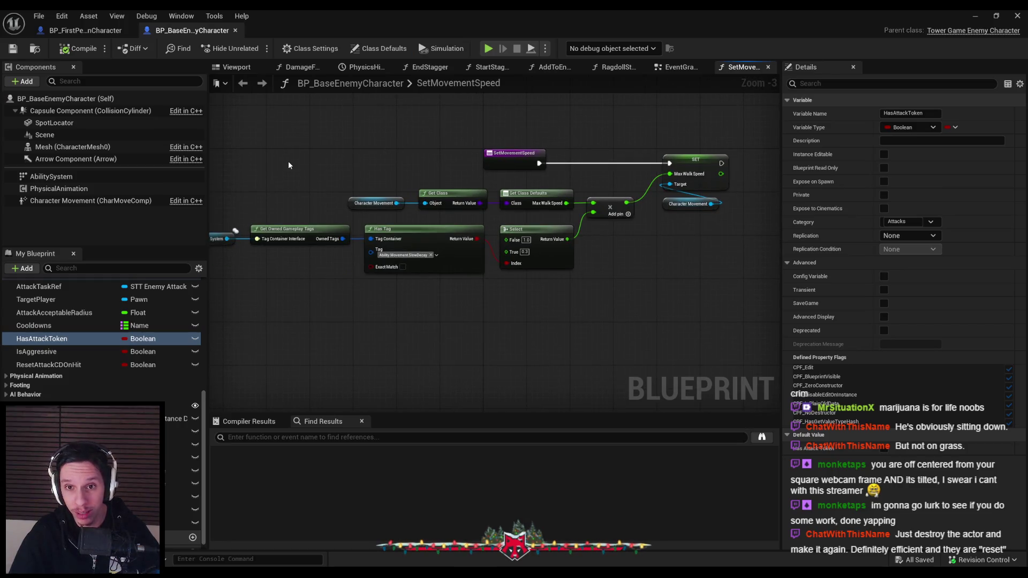
pyautogui.click(80, 32)
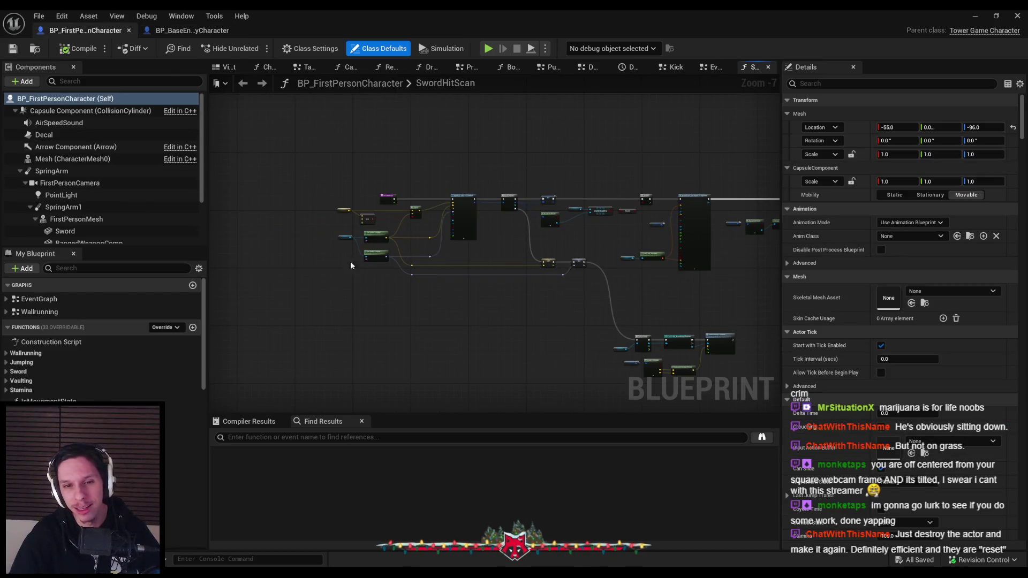
pyautogui.scroll(1, 458, 252)
pyautogui.scroll(-2, 457, 251)
pyautogui.moveTo(618, 275)
pyautogui.mouseDown()
pyautogui.moveTo(548, 217)
pyautogui.moveTo(441, 218)
pyautogui.moveTo(577, 233)
pyautogui.mouseUp()
pyautogui.scroll(-1, 441, 218)
pyautogui.scroll(2, 577, 233)
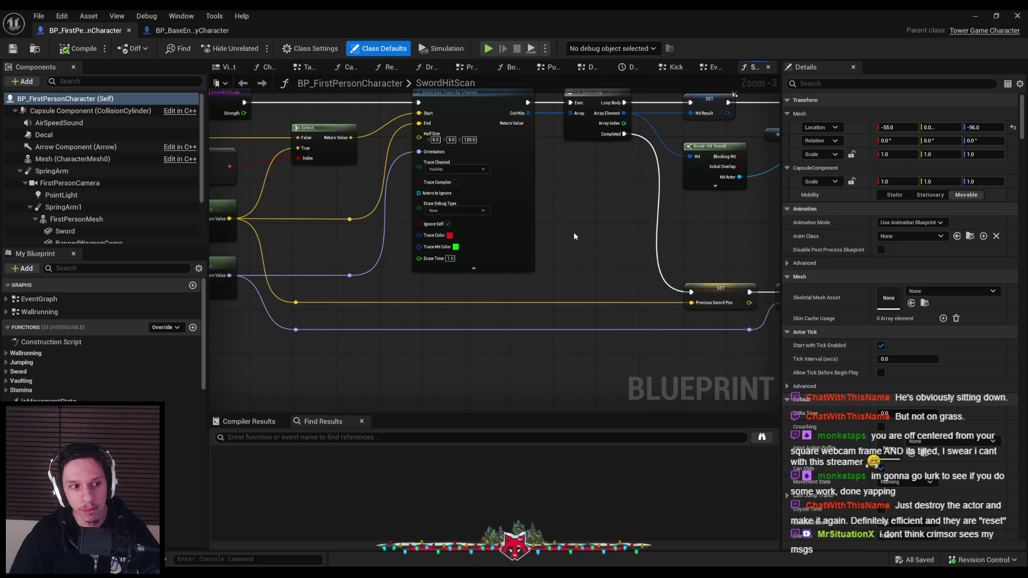
pyautogui.scroll(-1, 574, 233)
pyautogui.moveTo(573, 232); pyautogui.dragTo(700, 222)
pyautogui.scroll(-1, 705, 262)
pyautogui.moveTo(706, 262)
pyautogui.mouseDown()
pyautogui.moveTo(481, 225)
pyautogui.moveTo(444, 293)
pyautogui.mouseUp()
pyautogui.scroll(2, 444, 292)
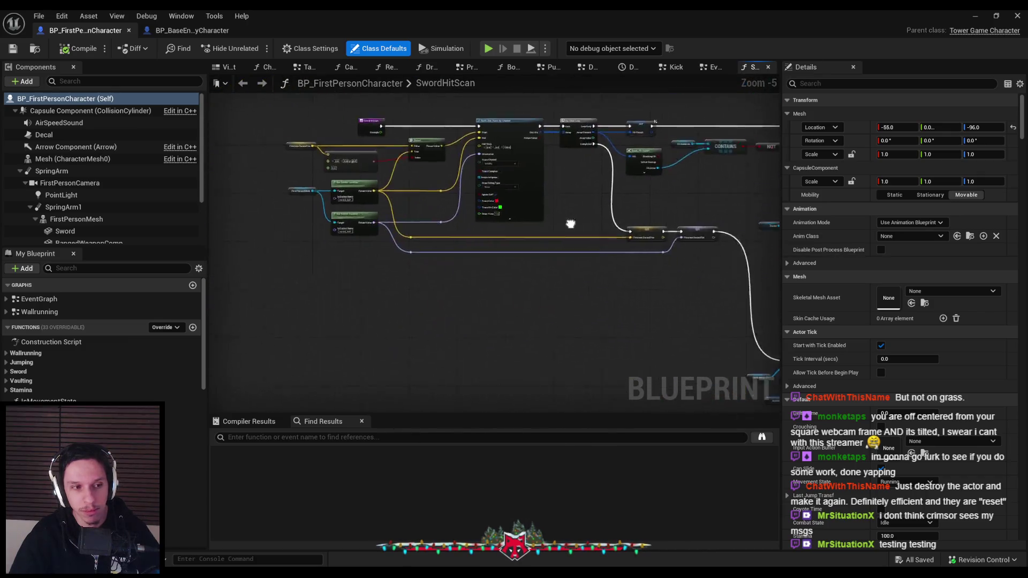
pyautogui.scroll(-1, 404, 235)
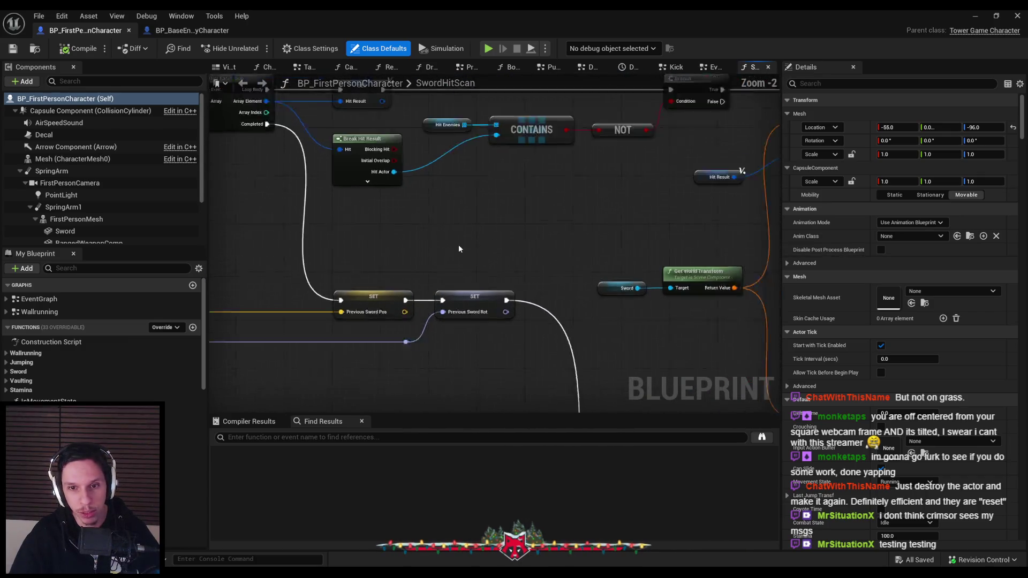
pyautogui.moveTo(378, 232)
pyautogui.mouseDown()
pyautogui.moveTo(594, 230)
pyautogui.moveTo(551, 214)
pyautogui.moveTo(567, 214)
pyautogui.moveTo(514, 213)
pyautogui.moveTo(636, 229)
pyautogui.moveTo(589, 222)
pyautogui.moveTo(680, 182)
pyautogui.moveTo(589, 223)
pyautogui.moveTo(443, 215)
pyautogui.moveTo(489, 289)
pyautogui.moveTo(380, 293)
pyautogui.moveTo(630, 319)
pyautogui.mouseUp()
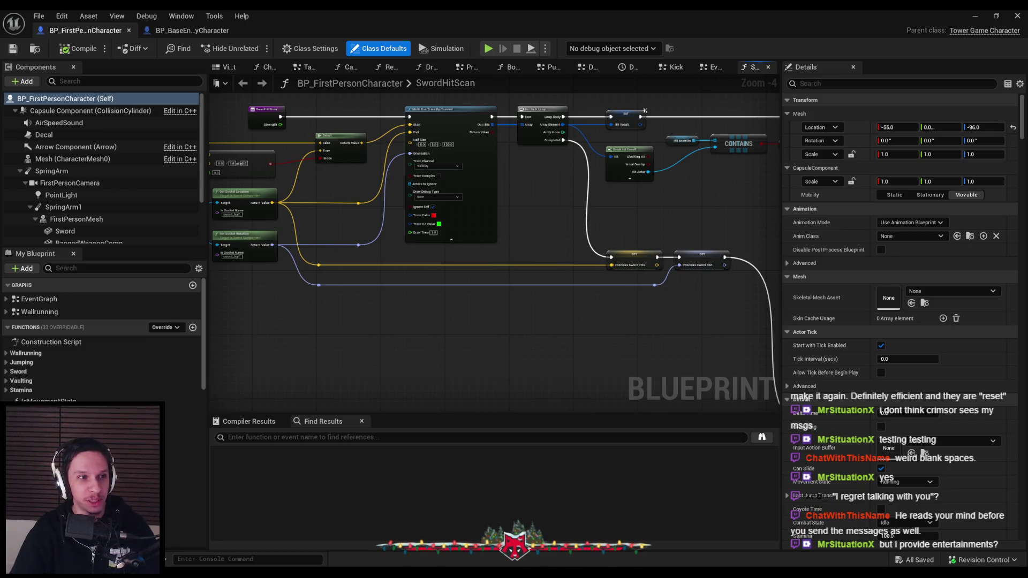
pyautogui.scroll(2, 451, 333)
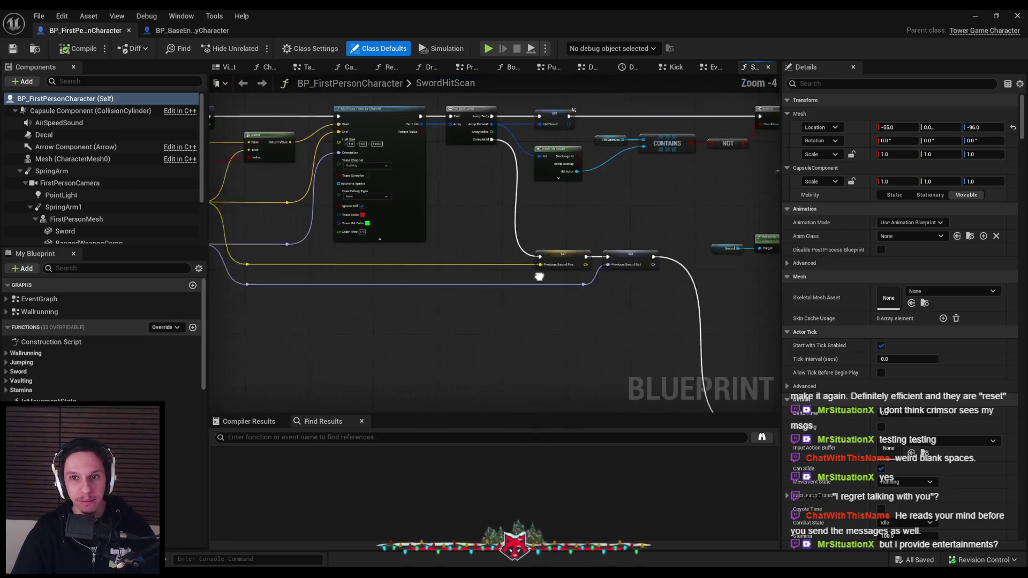
pyautogui.scroll(-1, 534, 276)
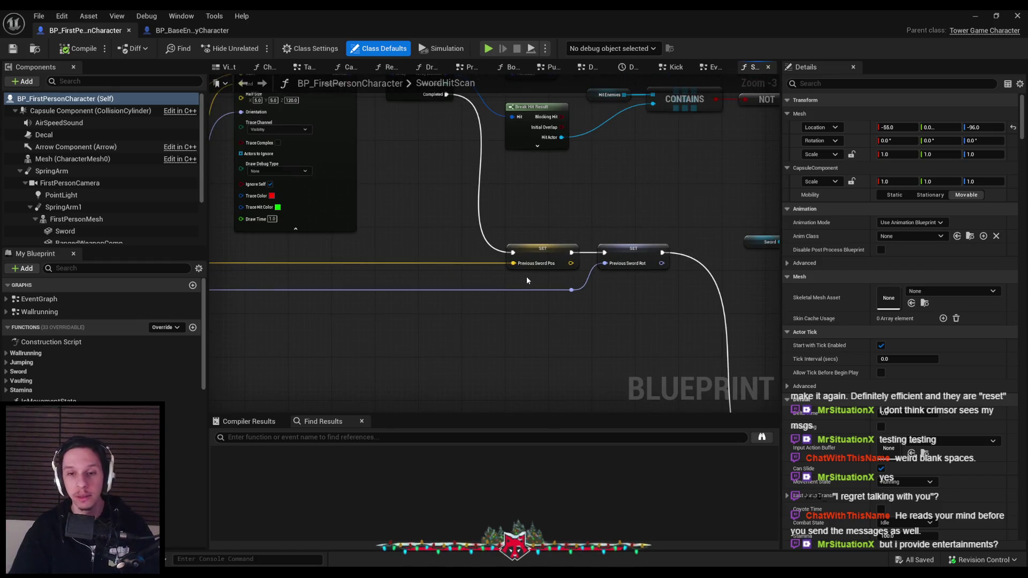
pyautogui.scroll(-2, 517, 276)
pyautogui.scroll(4, 516, 273)
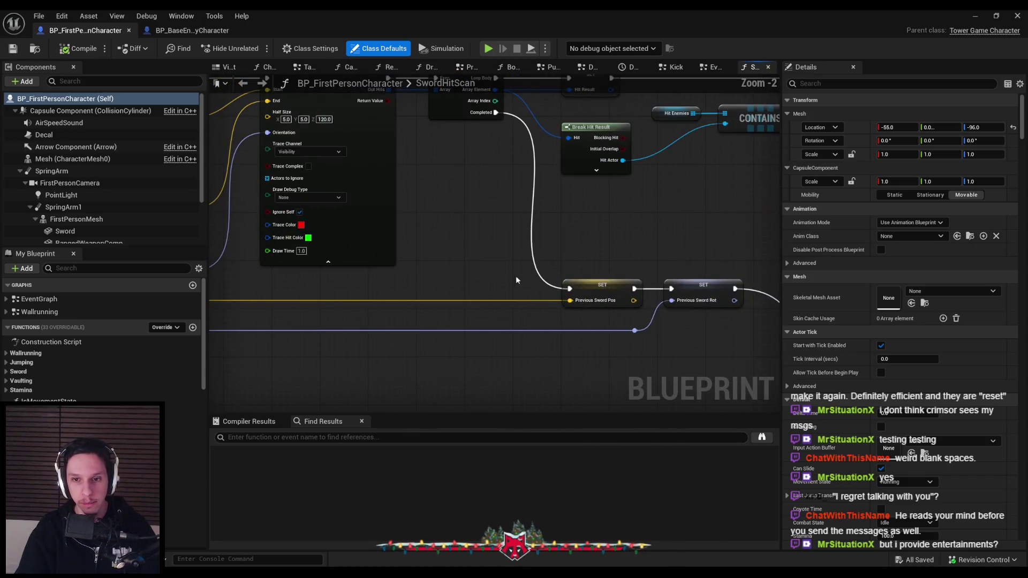
pyautogui.moveTo(509, 271); pyautogui.dragTo(534, 252)
pyautogui.scroll(-2, 530, 255)
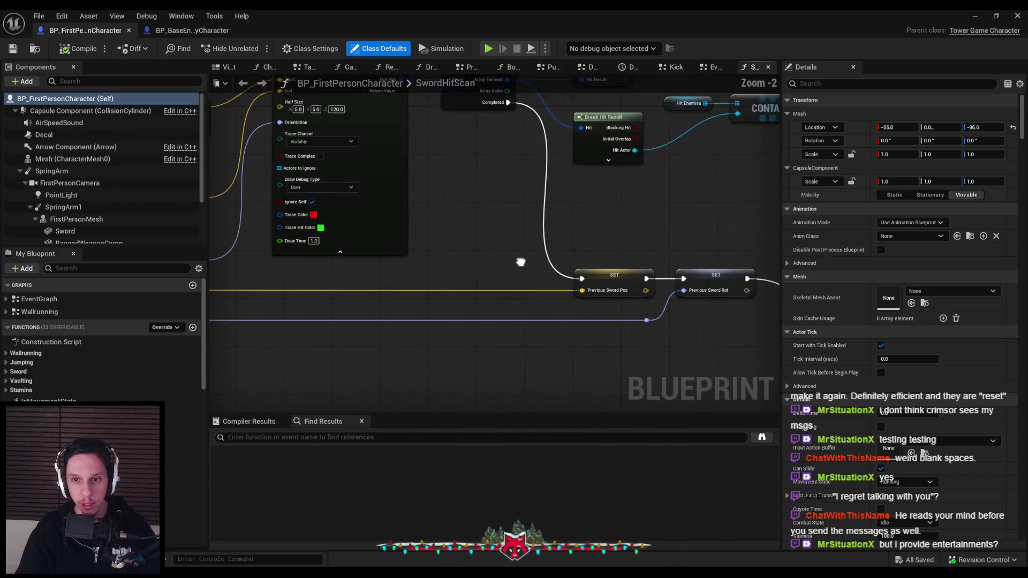
pyautogui.scroll(-1, 525, 255)
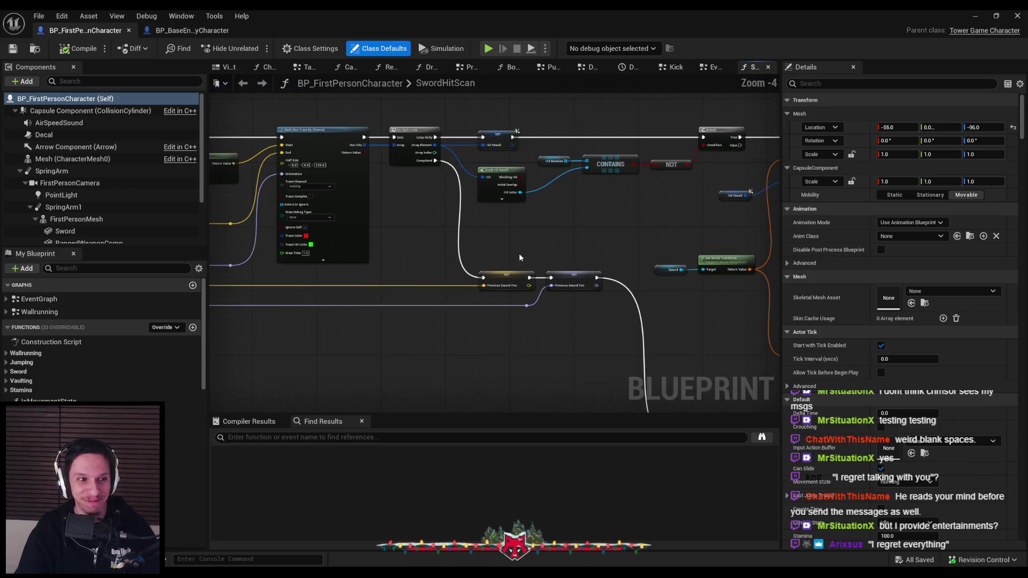
pyautogui.scroll(3, 394, 267)
pyautogui.scroll(-1, 423, 284)
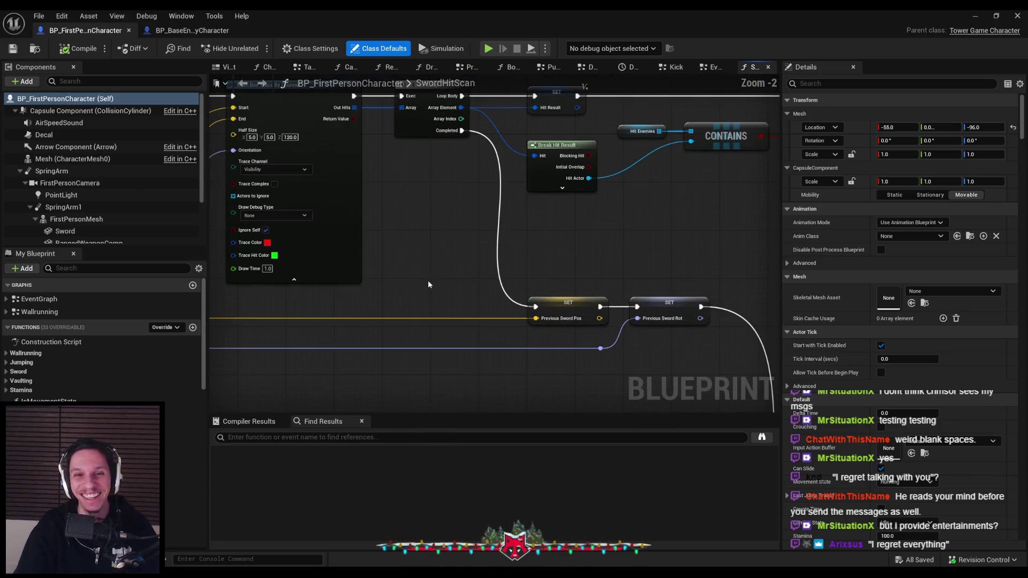
pyautogui.scroll(-1, 431, 268)
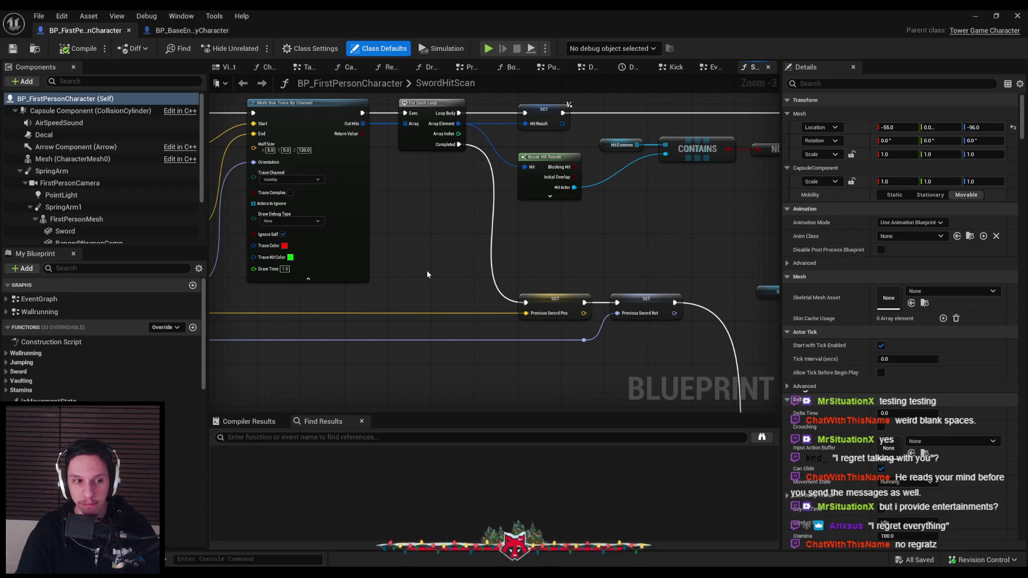
pyautogui.scroll(-2, 427, 268)
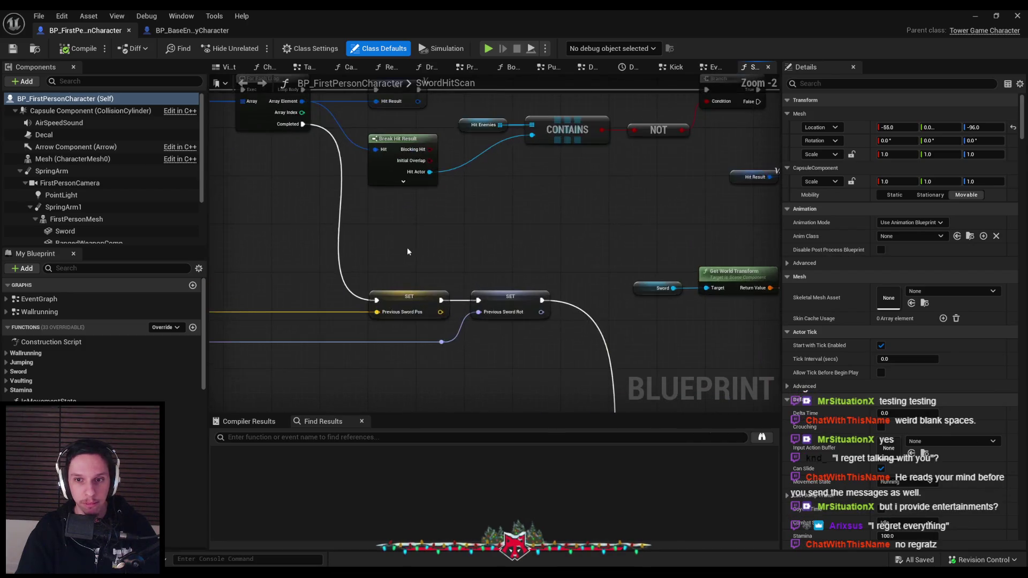
pyautogui.moveTo(407, 224); pyautogui.dragTo(623, 244)
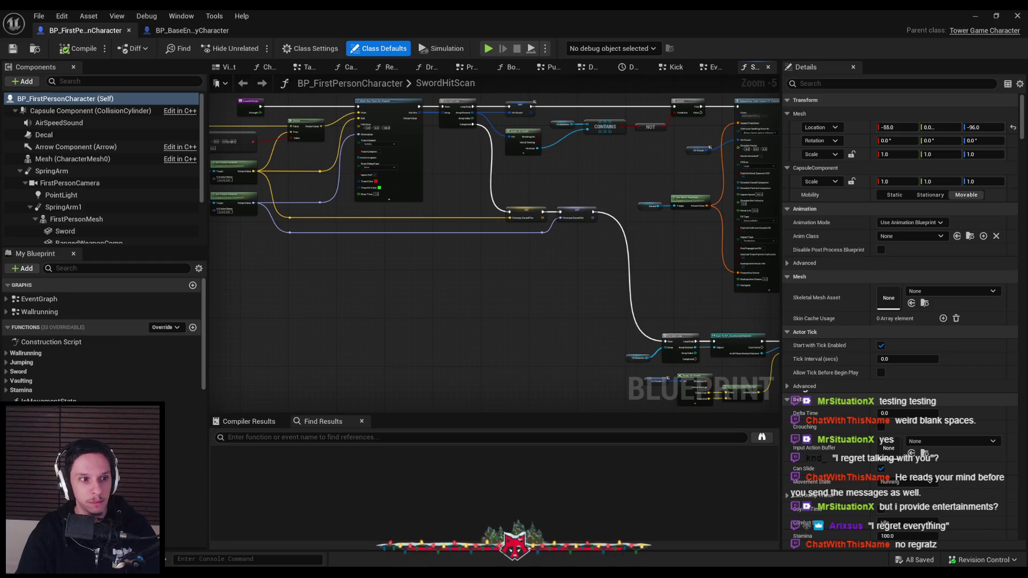
pyautogui.scroll(1, 468, 202)
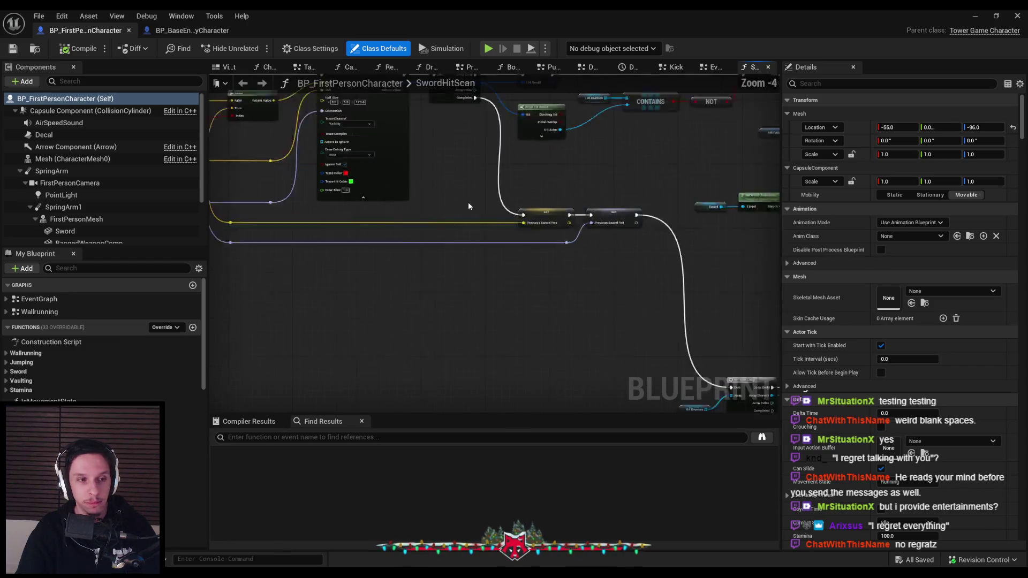
pyautogui.moveTo(467, 201)
pyautogui.mouseDown()
pyautogui.moveTo(496, 232)
pyautogui.moveTo(558, 245)
pyautogui.mouseUp()
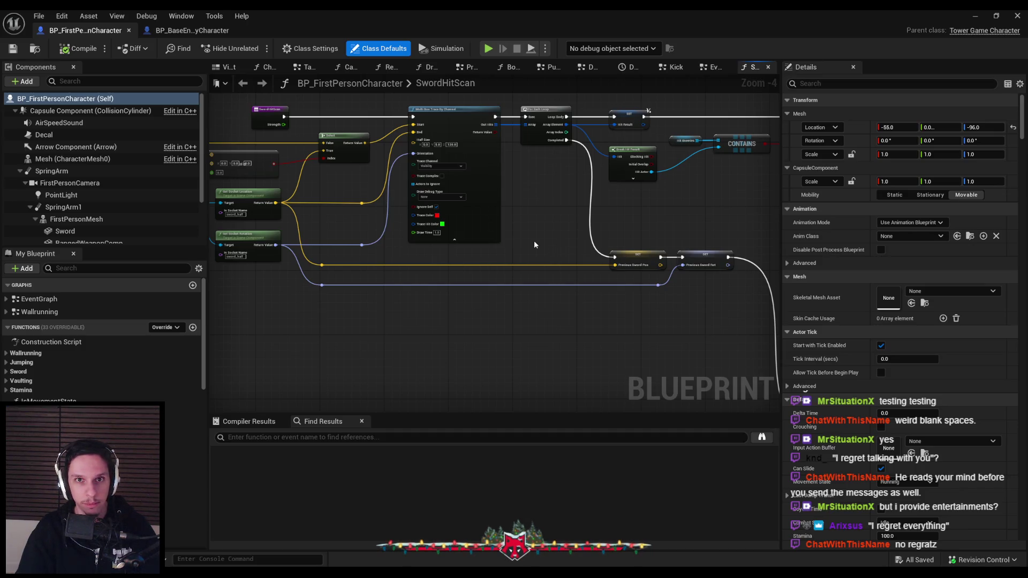
pyautogui.click(191, 30)
pyautogui.moveTo(315, 167)
pyautogui.mouseDown()
pyautogui.moveTo(329, 203)
pyautogui.moveTo(340, 178)
pyautogui.moveTo(353, 207)
pyautogui.moveTo(399, 224)
pyautogui.mouseUp()
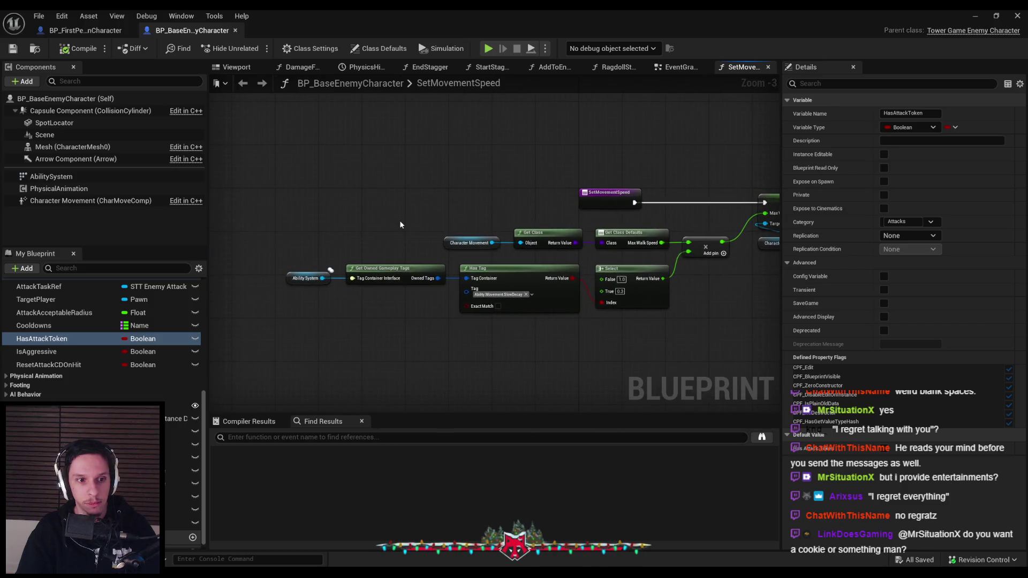
# Browse the enemy's graphs, from the event graph through RagdollStart to DamageFooting, and its viewport.
pyautogui.scroll(1, 399, 224)
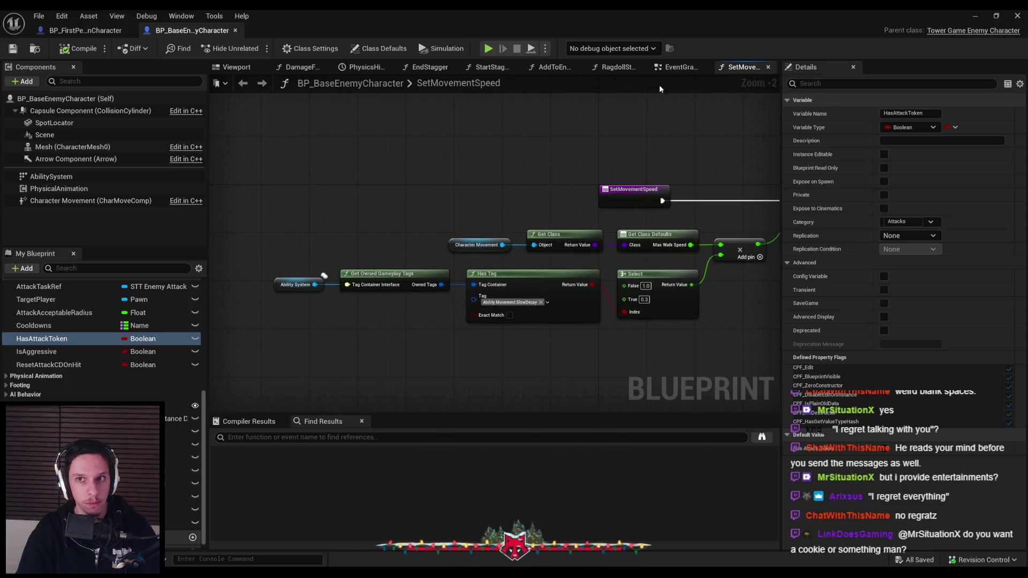
pyautogui.click(673, 69)
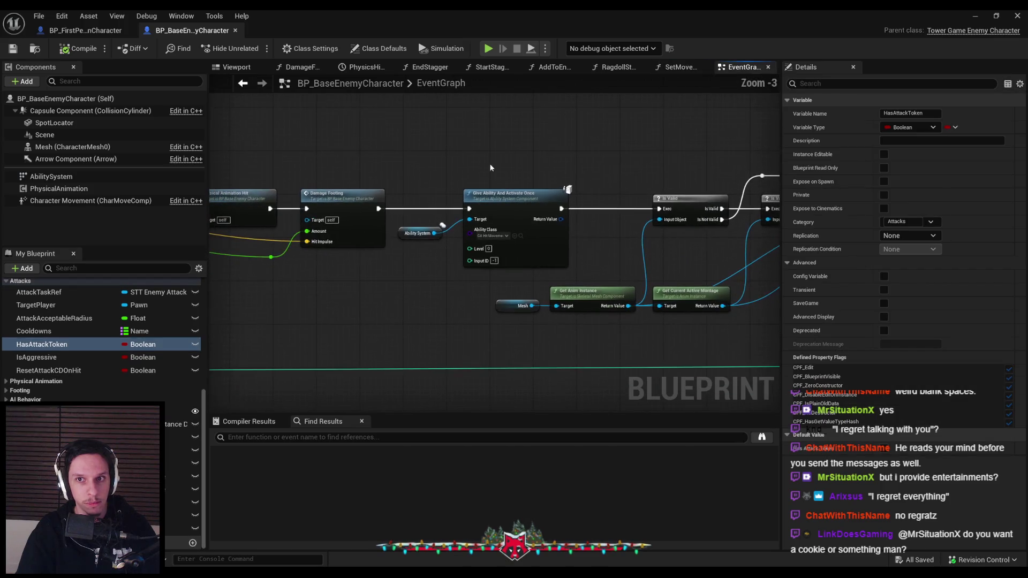
pyautogui.click(669, 70)
pyautogui.click(616, 68)
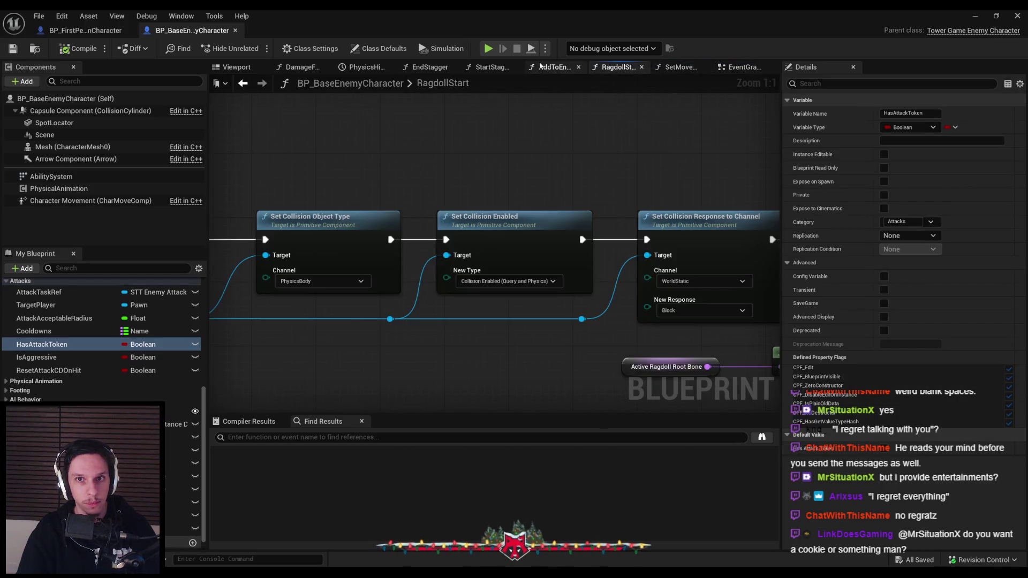
pyautogui.click(552, 67)
pyautogui.click(490, 68)
pyautogui.click(420, 70)
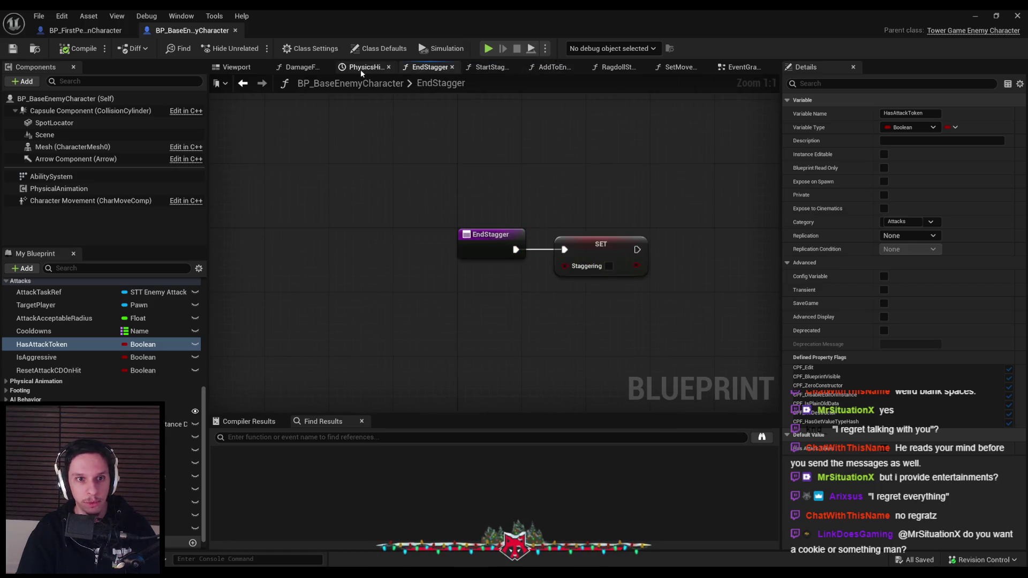
pyautogui.click(360, 70)
pyautogui.click(303, 69)
pyautogui.click(217, 65)
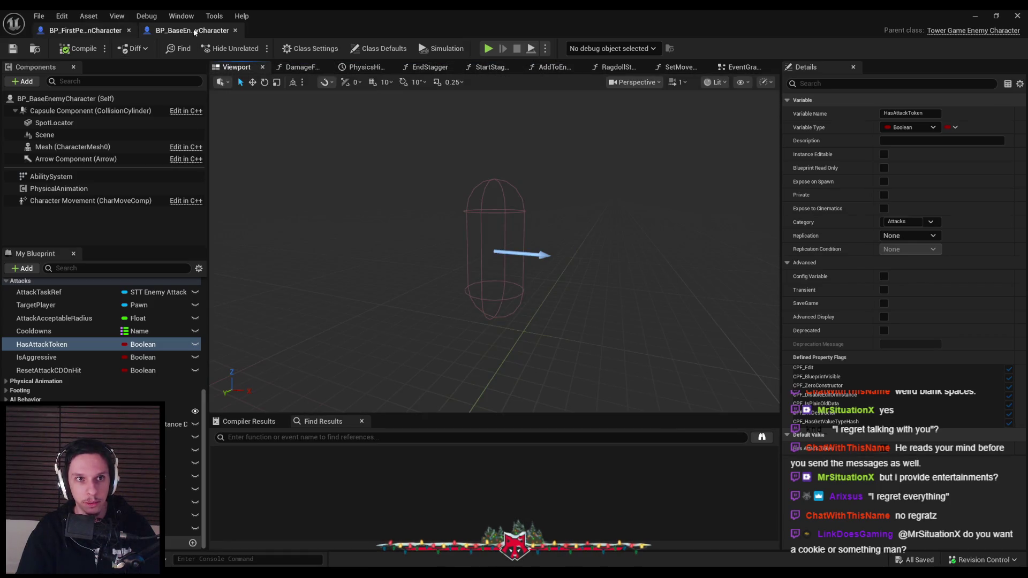
# Reopen EnemyManagerComponent via Edit from BP_FirstPersonCharacter's Components list.
pyautogui.click(85, 30)
pyautogui.scroll(-3, 99, 235)
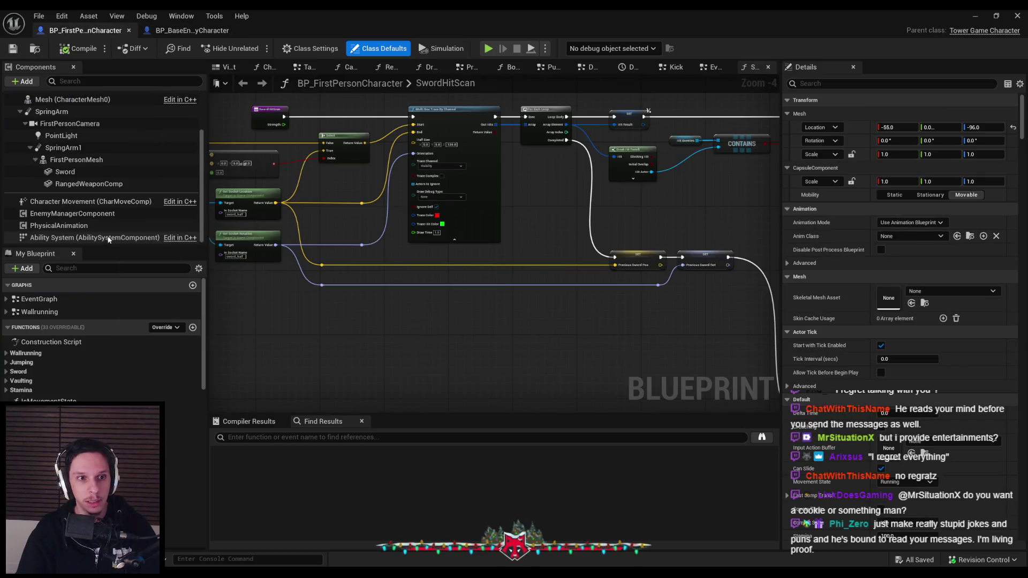
pyautogui.click(107, 214)
pyautogui.rightClick(109, 214)
pyautogui.moveTo(140, 241)
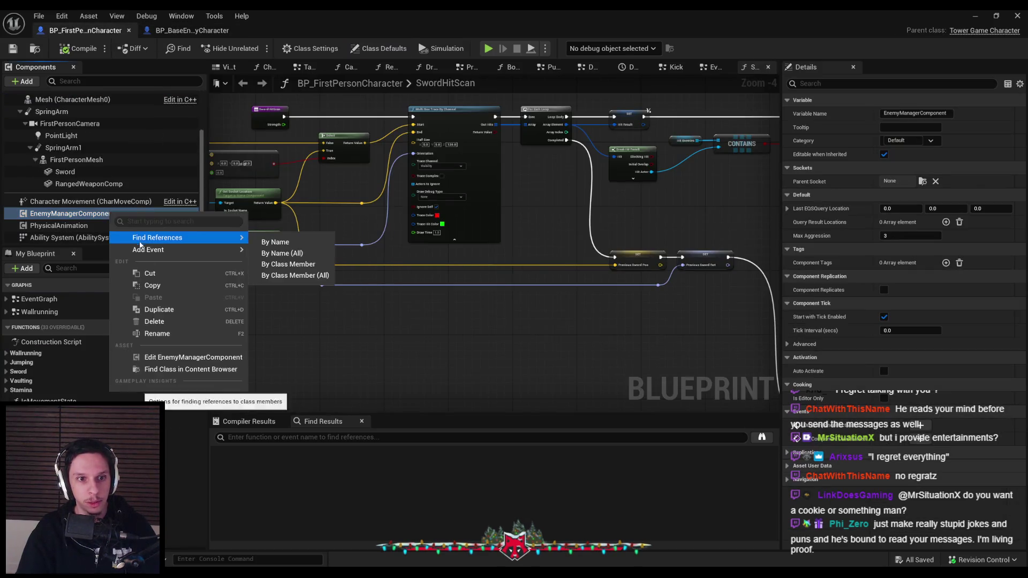
pyautogui.click(160, 357)
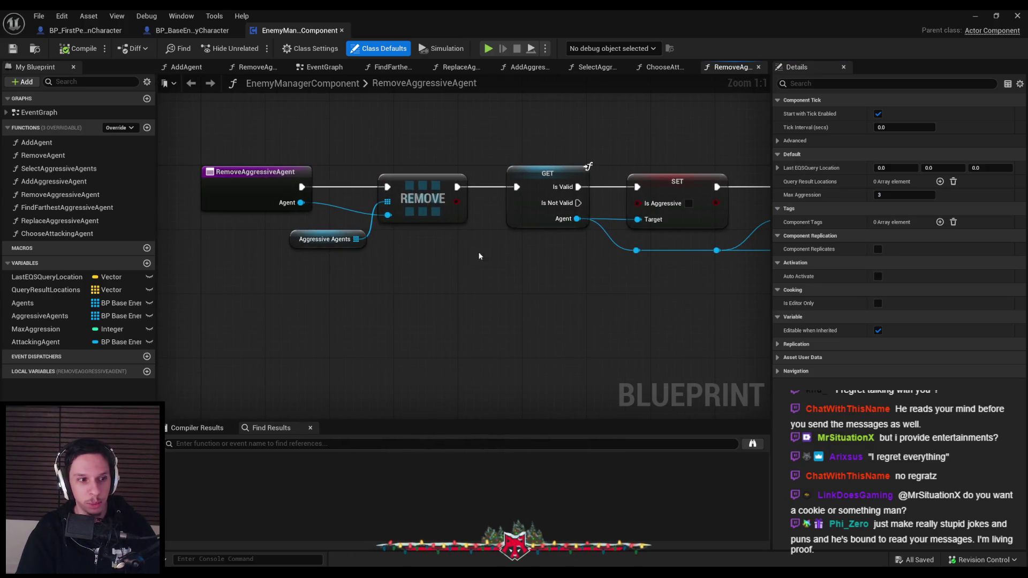
# Lower the Agent wire's three reroute points beneath the SET nodes and frame the whole chain.
pyautogui.moveTo(490, 267)
pyautogui.mouseDown()
pyautogui.moveTo(281, 242)
pyautogui.moveTo(229, 247)
pyautogui.mouseUp()
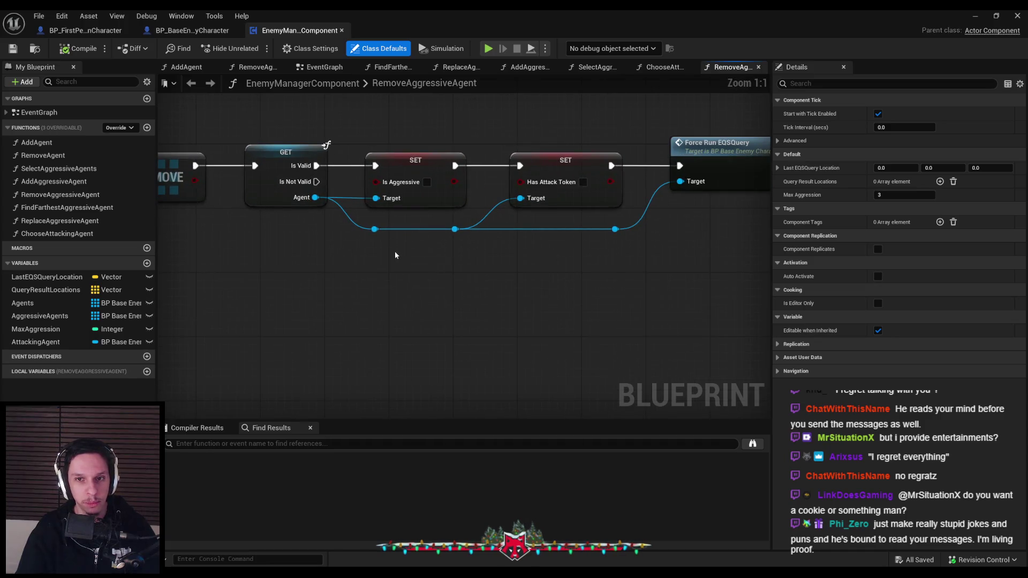
pyautogui.moveTo(632, 243); pyautogui.dragTo(364, 221)
pyautogui.moveTo(455, 229); pyautogui.dragTo(454, 237)
pyautogui.click(493, 268)
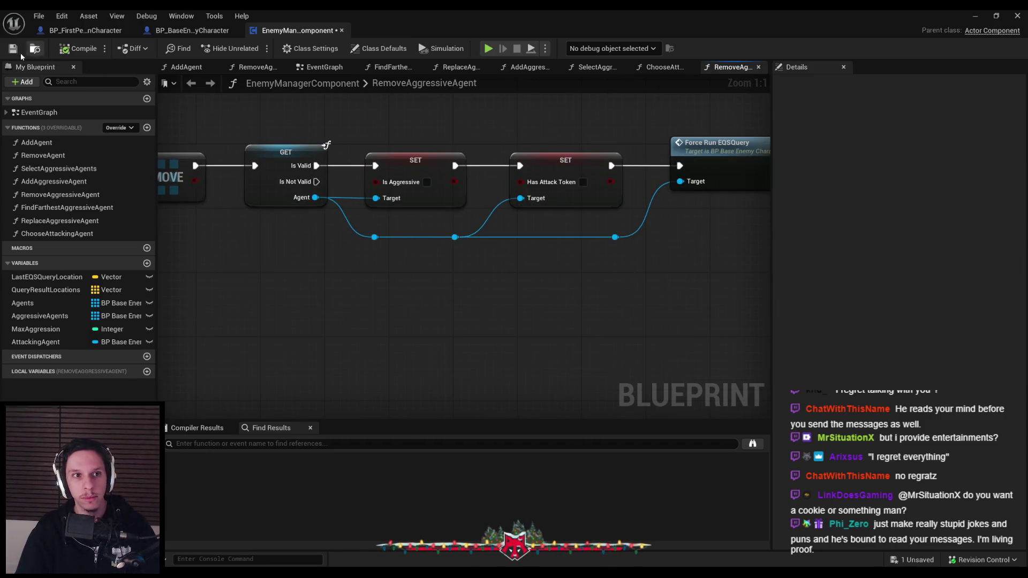
pyautogui.moveTo(526, 255); pyautogui.dragTo(348, 294)
pyautogui.moveTo(565, 292)
pyautogui.mouseDown()
pyautogui.moveTo(247, 236)
pyautogui.moveTo(531, 294)
pyautogui.moveTo(559, 278)
pyautogui.moveTo(271, 247)
pyautogui.moveTo(512, 288)
pyautogui.moveTo(553, 285)
pyautogui.mouseUp()
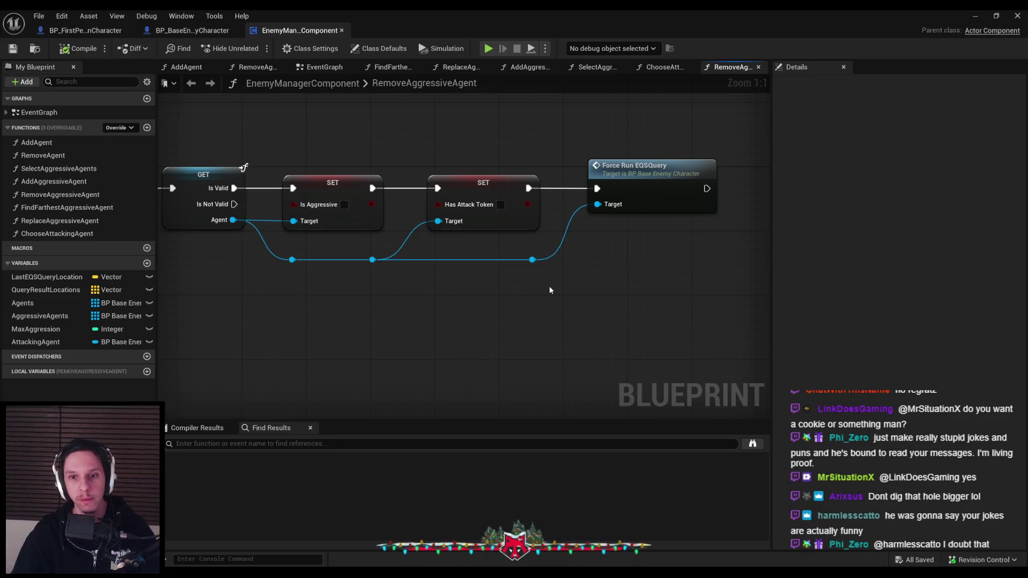
pyautogui.scroll(-2, 609, 266)
pyautogui.moveTo(463, 272); pyautogui.dragTo(273, 297)
pyautogui.moveTo(523, 168); pyautogui.dragTo(613, 171)
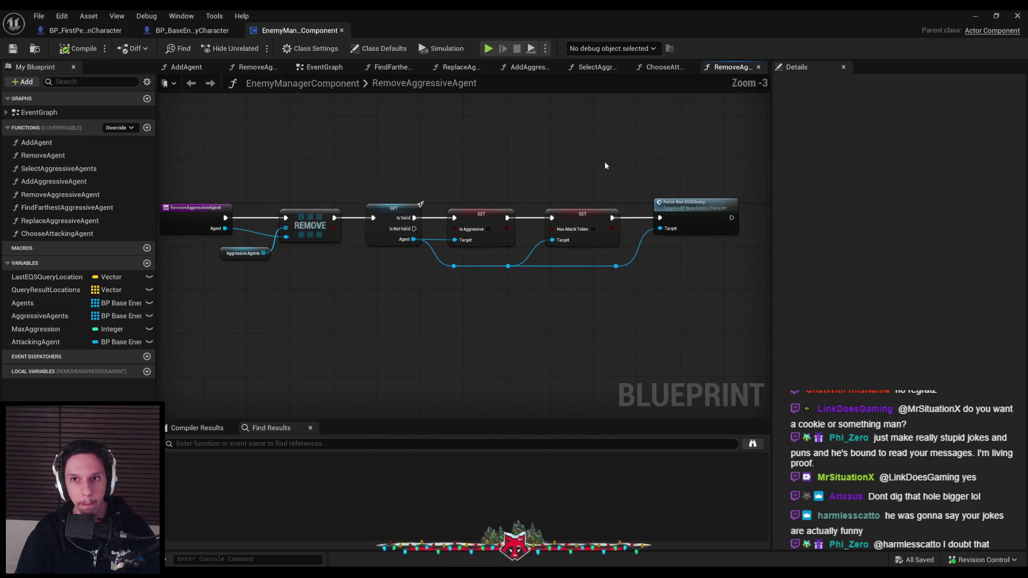
# Inspect RemoveAggressiveAgent, AddAggressiveAgent and ChooseAttackingAgent through their calls in SelectAggressiveAgents.
pyautogui.click(667, 67)
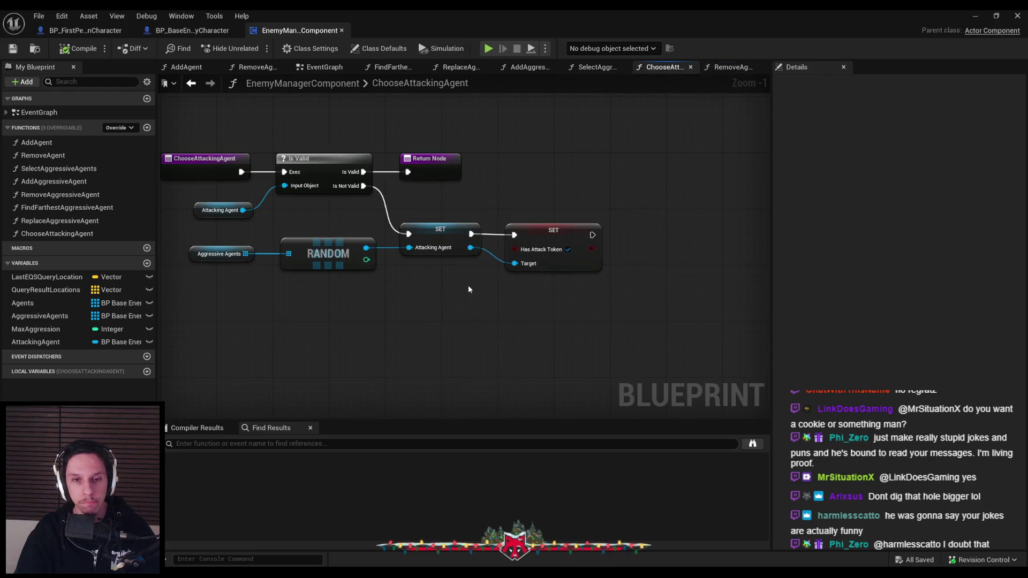
pyautogui.click(598, 67)
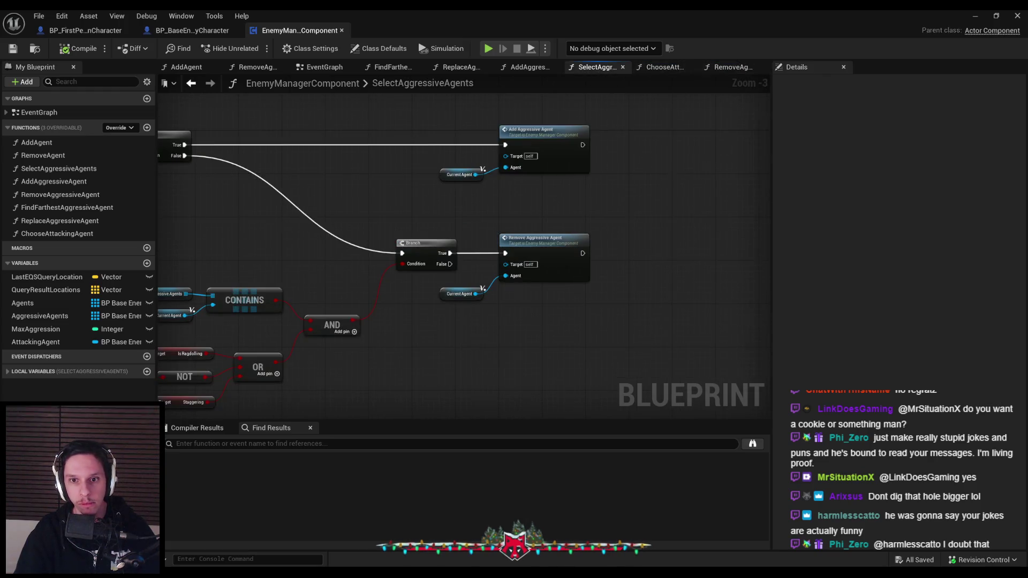
pyautogui.moveTo(335, 219); pyautogui.dragTo(485, 238)
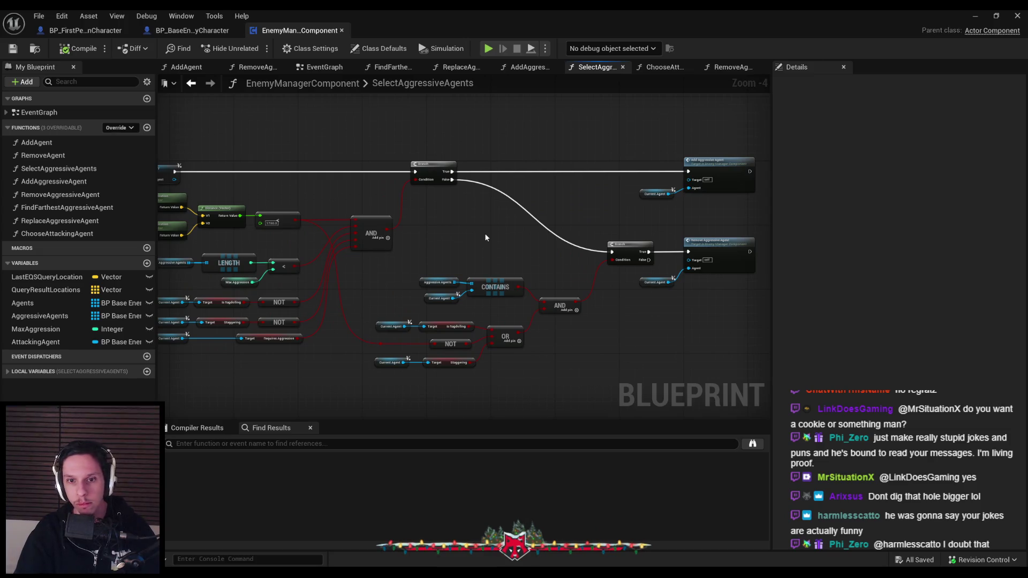
pyautogui.doubleClick(712, 245)
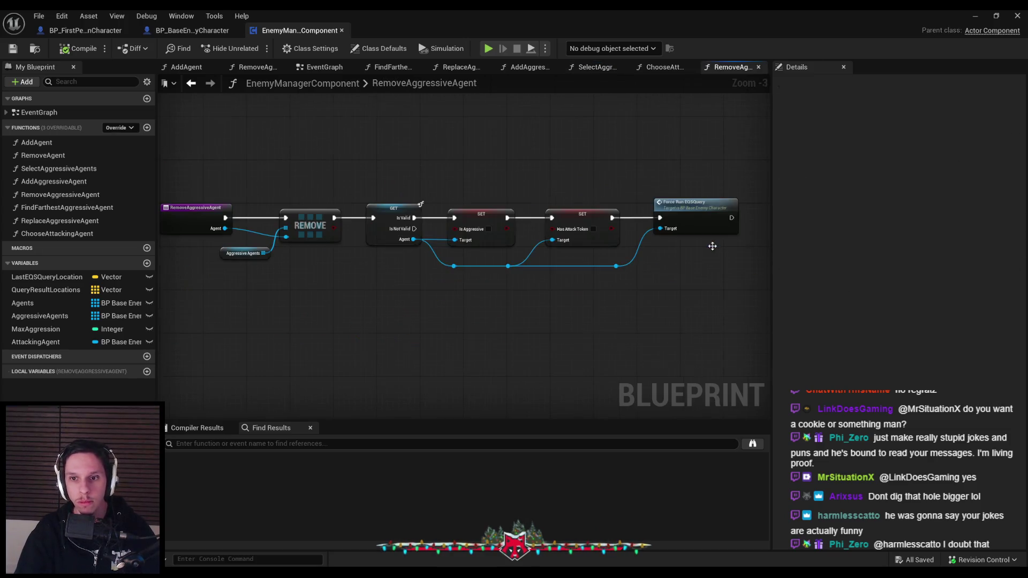
pyautogui.hotkey('alt', 'Left')
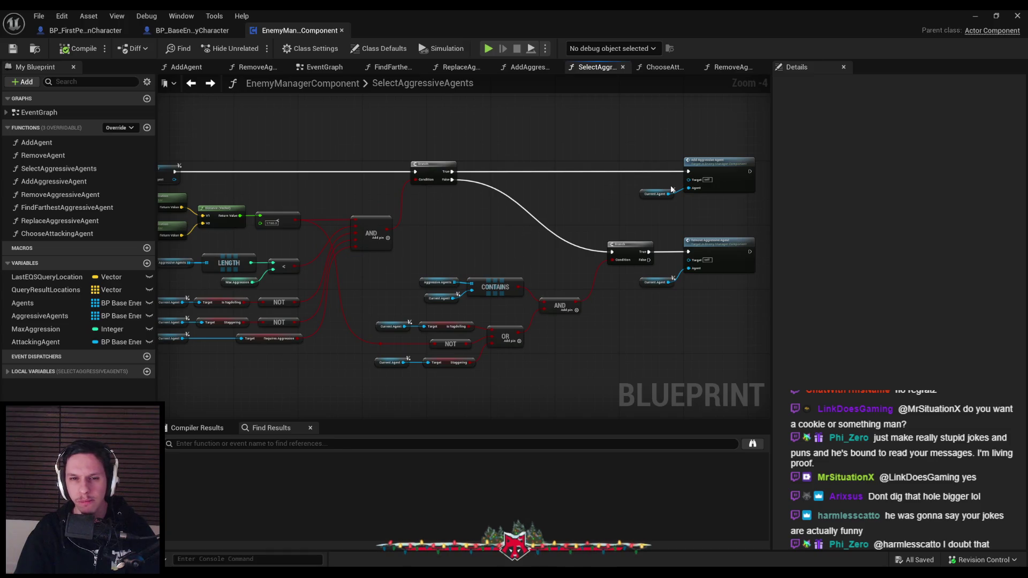
pyautogui.doubleClick(724, 175)
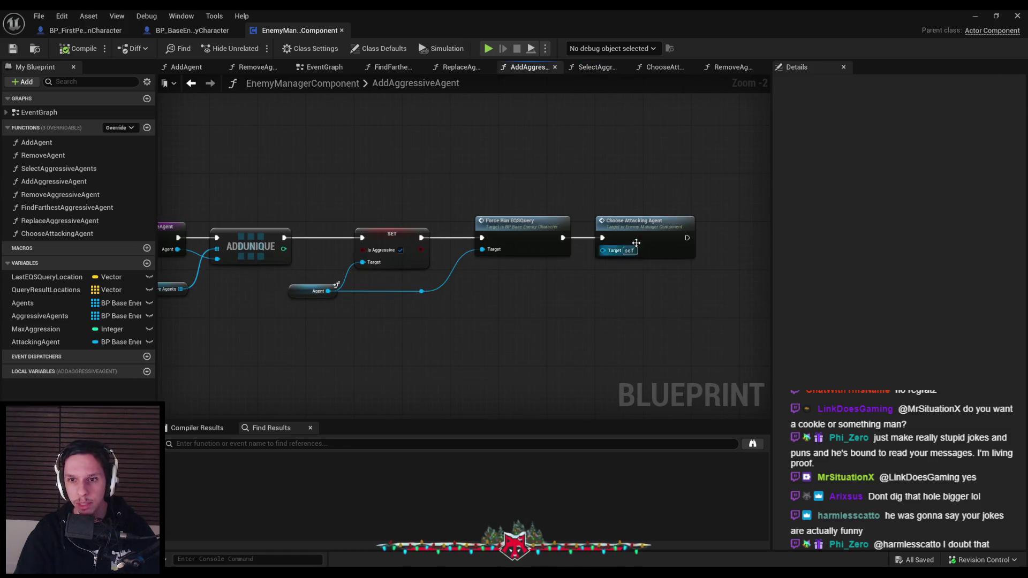
pyautogui.doubleClick(644, 227)
pyautogui.click(553, 231)
pyautogui.keyDown('ctrl'); pyautogui.click(440, 230); pyautogui.keyUp('ctrl')
pyautogui.hotkey('alt', 'Left')
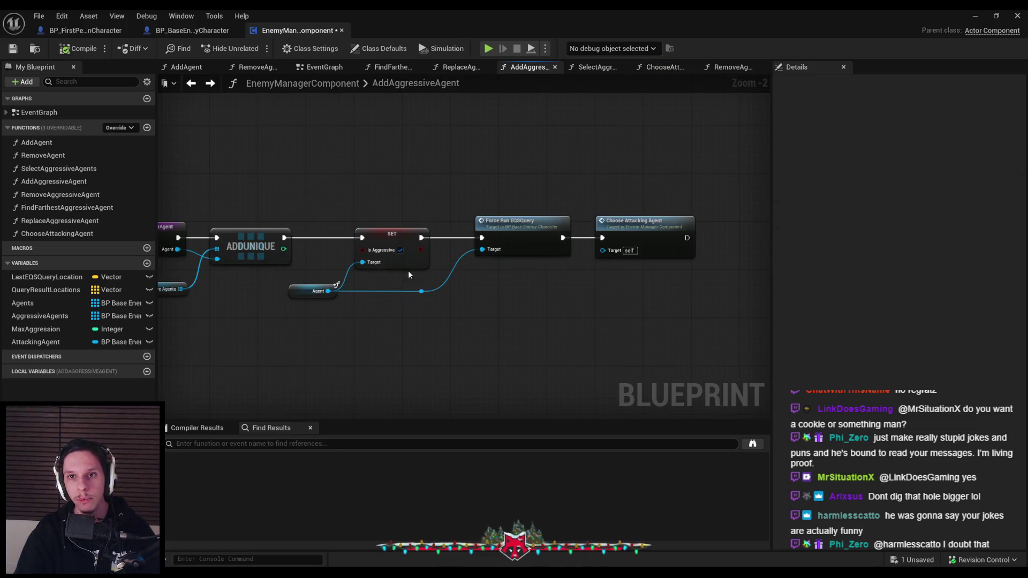
pyautogui.hotkey('alt', 'Left')
pyautogui.hotkey('alt', 'Left')
pyautogui.hotkey('alt', 'Left')
pyautogui.hotkey('alt', 'Left')
pyautogui.hotkey('alt', 'Left')
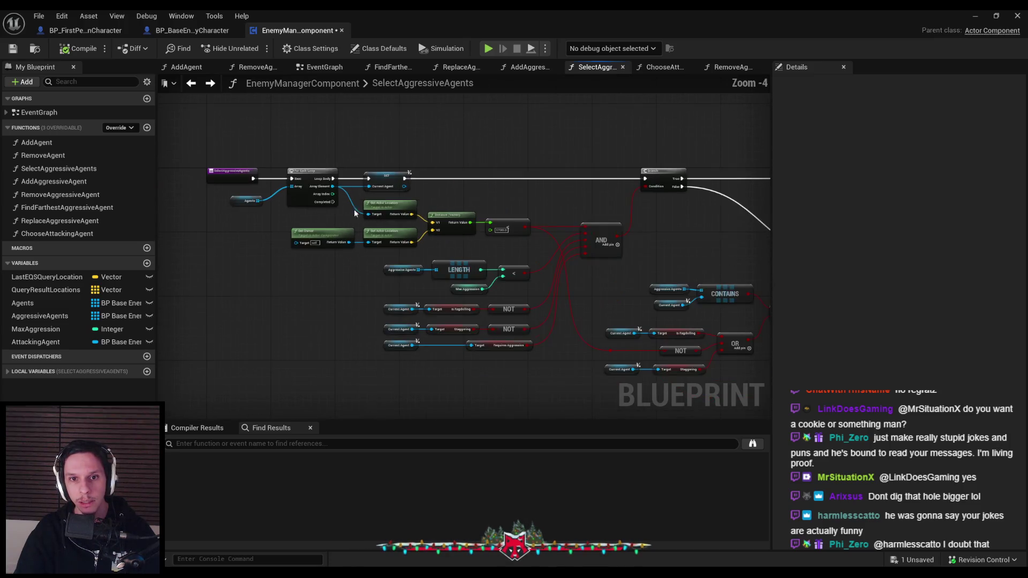
pyautogui.hotkey('alt', 'Left')
pyautogui.hotkey('alt', 'Left')
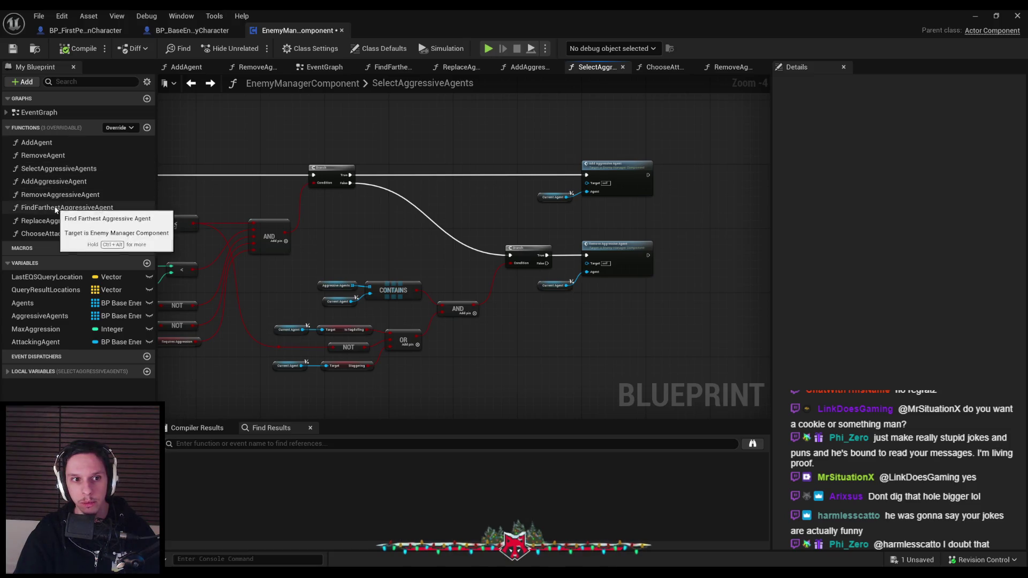
# Follow ReplaceAggressiveAgent's call into AddAggressiveAgent and on to ChooseAttackingAgent.
pyautogui.doubleClick(56, 221)
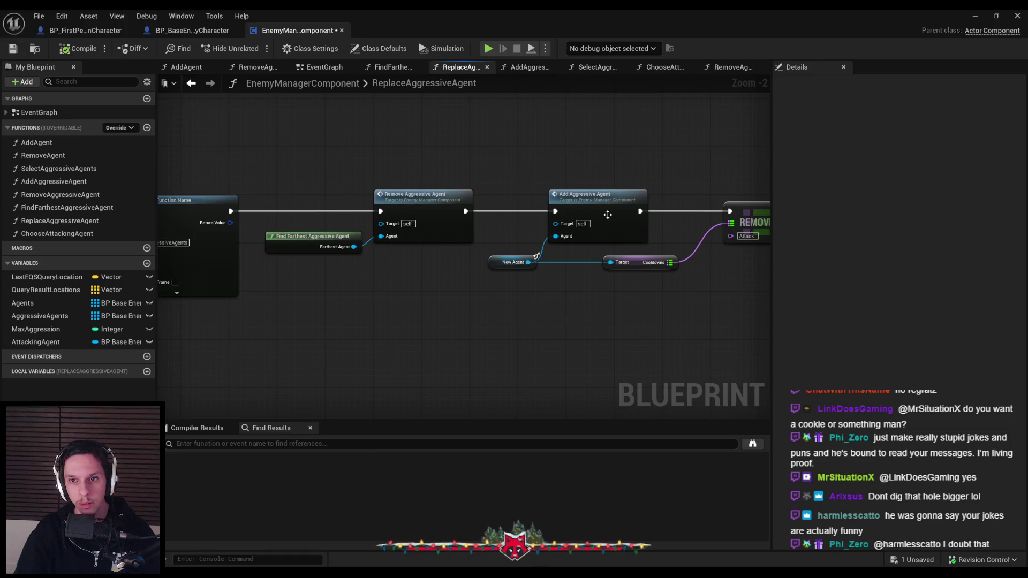
pyautogui.doubleClick(608, 198)
pyautogui.moveTo(236, 275); pyautogui.dragTo(234, 274)
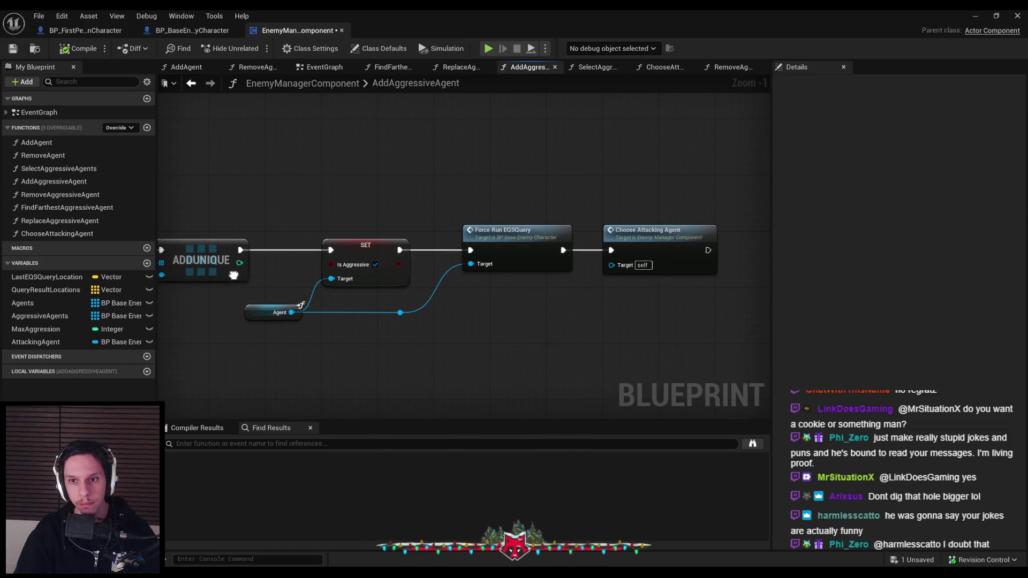
pyautogui.hotkey('alt', 'Left')
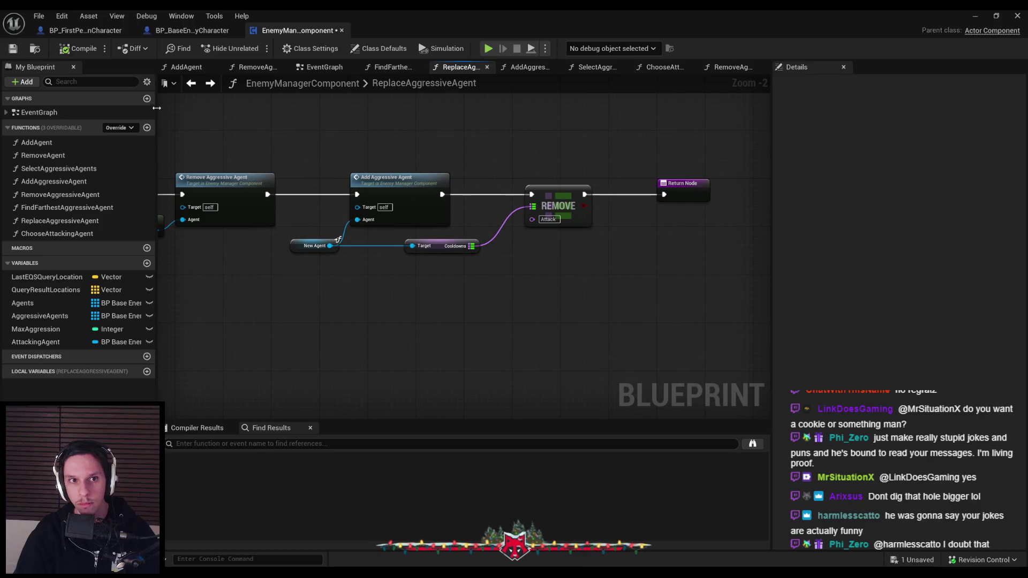
pyautogui.click(211, 83)
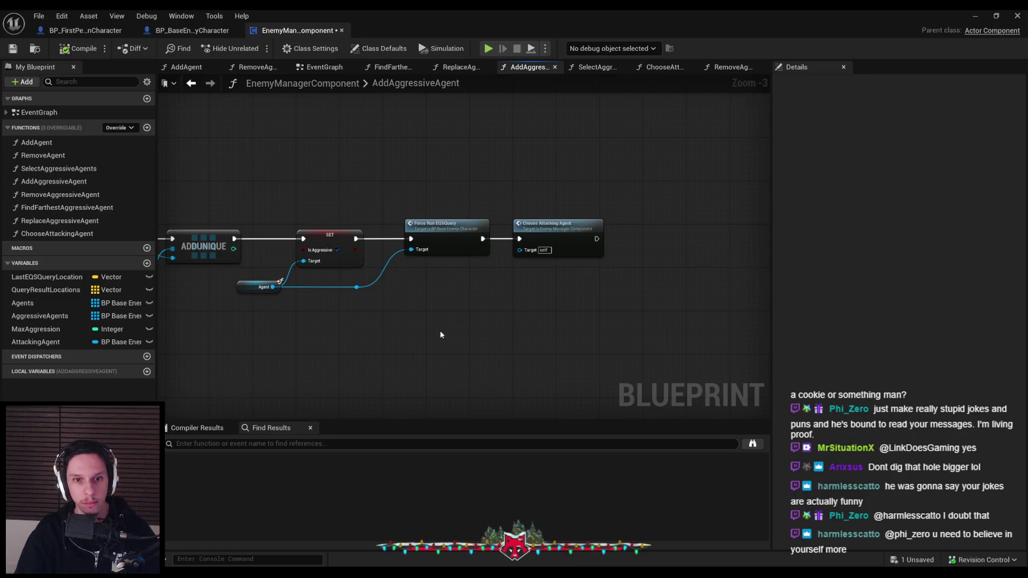
pyautogui.doubleClick(554, 238)
# Nudge ChooseAttackingAgent's Has Attack Token SET node down, save, and return to the level editor.
pyautogui.moveTo(507, 217); pyautogui.dragTo(507, 226)
pyautogui.click(509, 306)
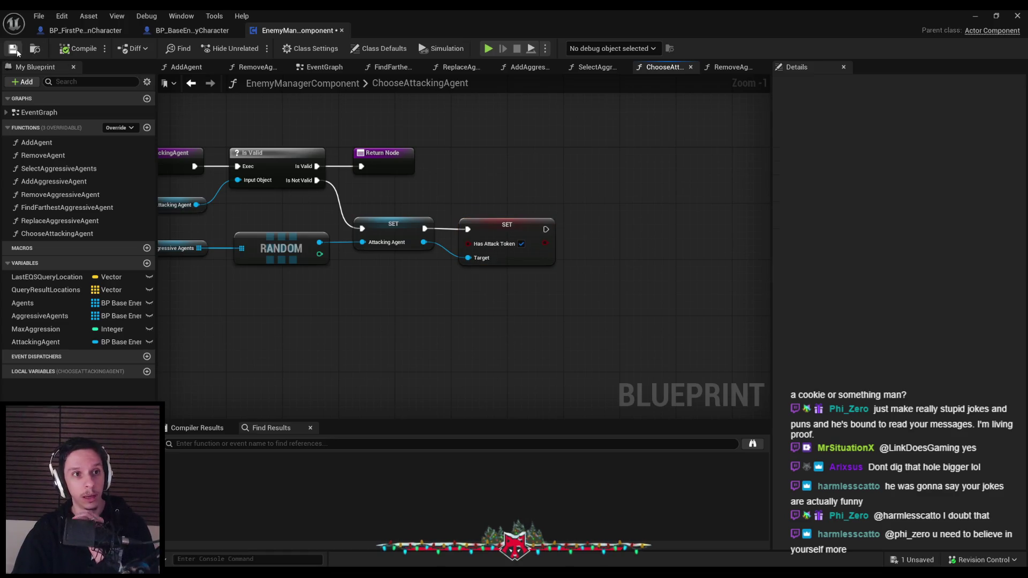
pyautogui.click(13, 48)
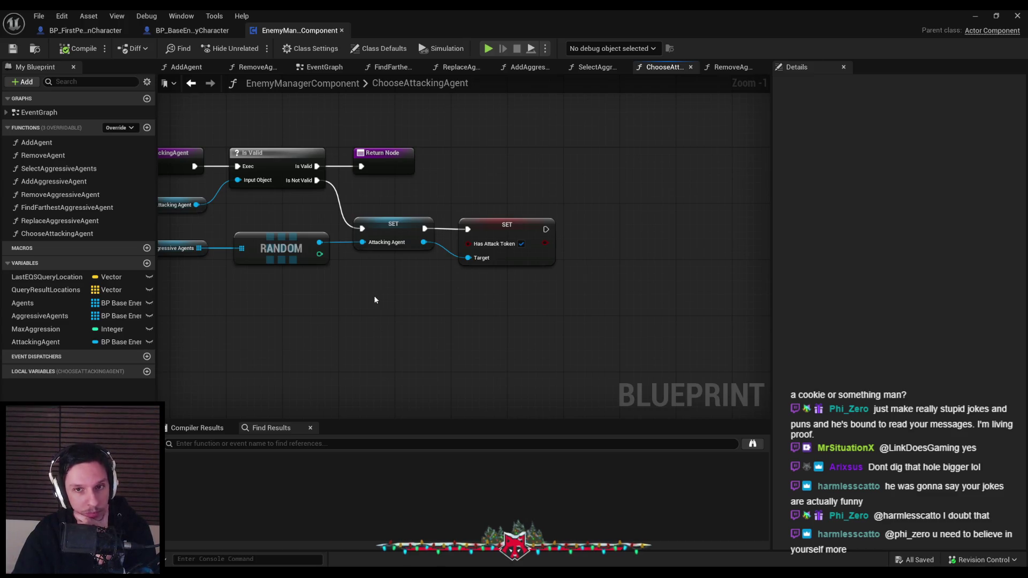
pyautogui.scroll(-1, 483, 299)
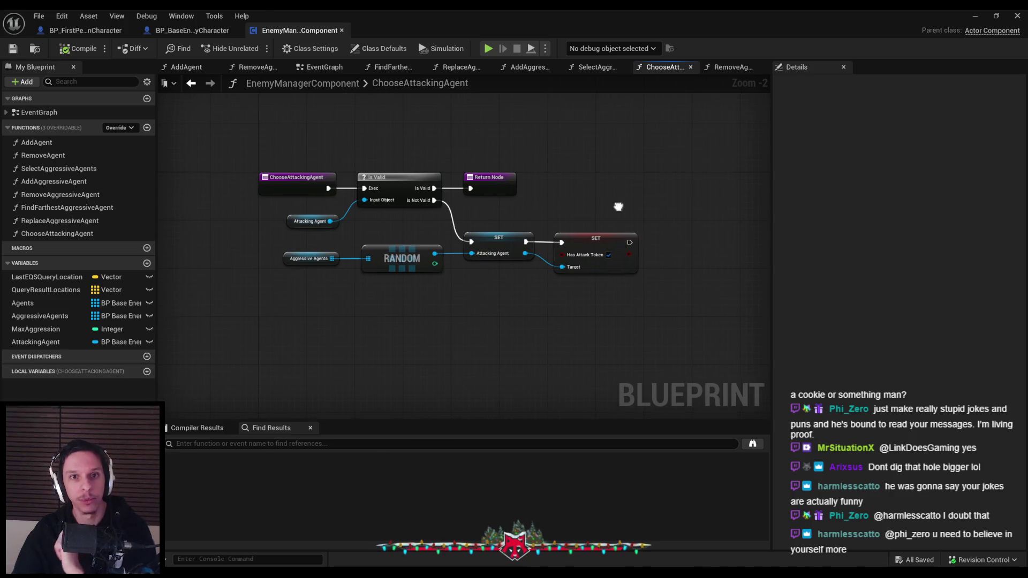
pyautogui.moveTo(591, 227); pyautogui.dragTo(541, 260)
pyautogui.click(975, 16)
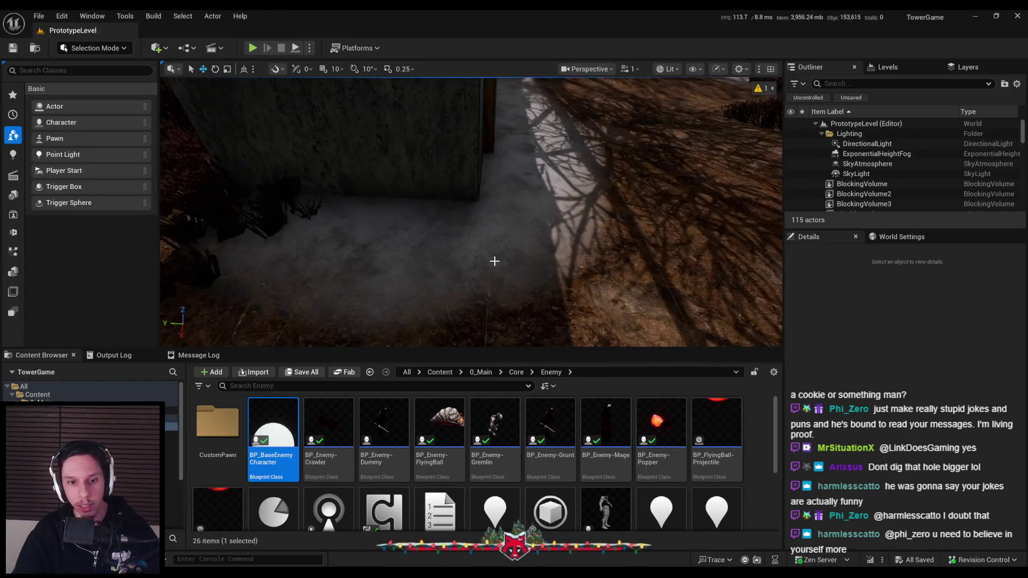
# Open EnemyBaseStateTree and inspect AttackSequence's STC Cooldown enter condition.
pyautogui.scroll(-3, 481, 466)
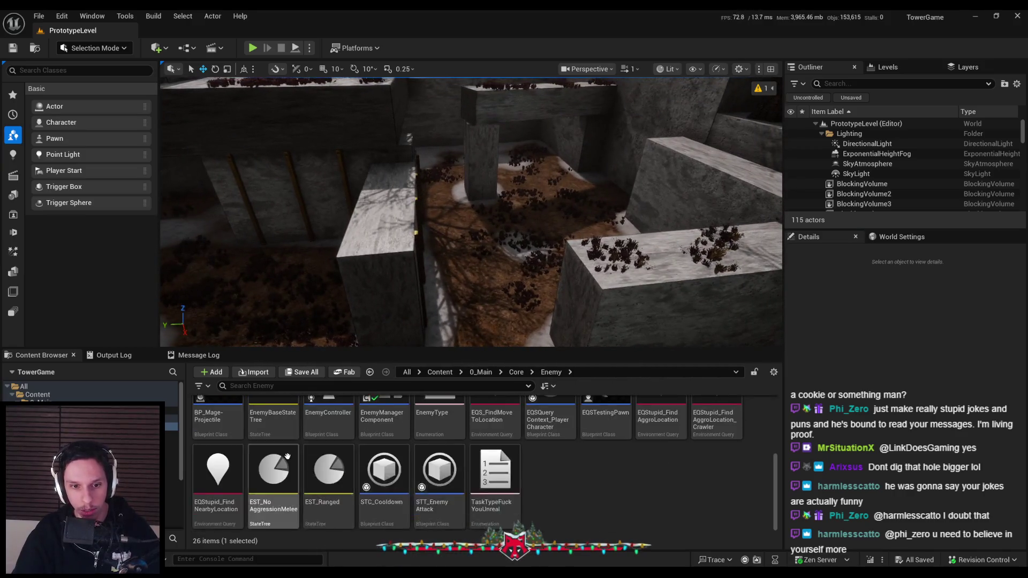
pyautogui.doubleClick(273, 428)
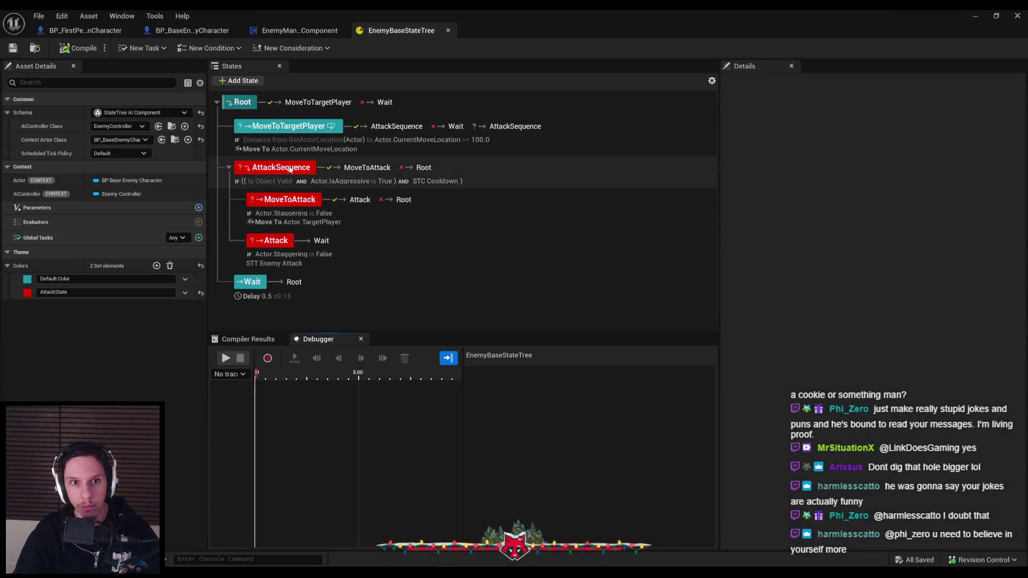
pyautogui.click(308, 170)
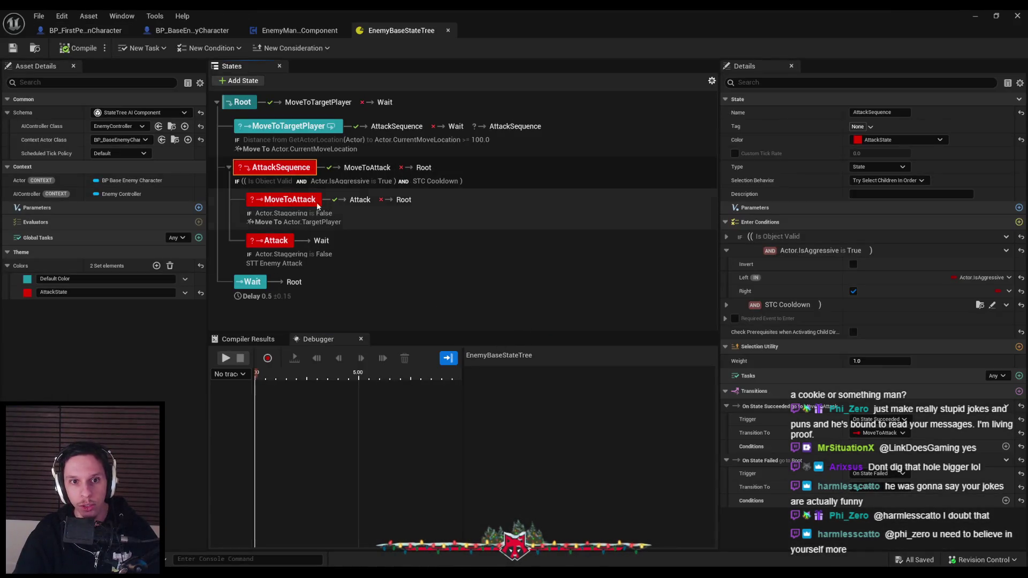
pyautogui.click(747, 305)
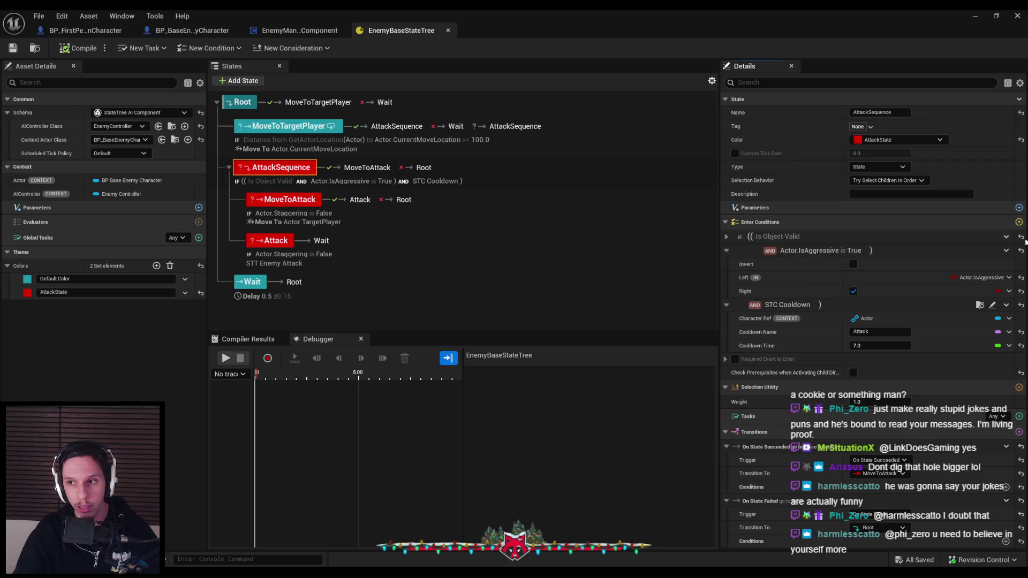
# Add a Bool Compare enter condition above Actor.IsAggressive, indented into the Is Object Valid group.
pyautogui.click(1019, 221)
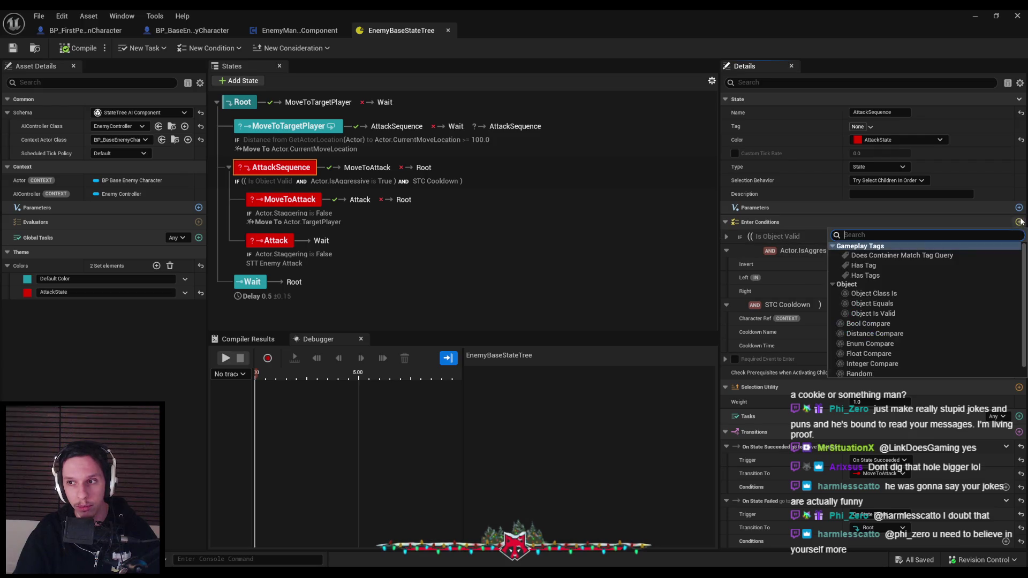
pyautogui.click(867, 323)
pyautogui.moveTo(723, 359); pyautogui.dragTo(726, 247)
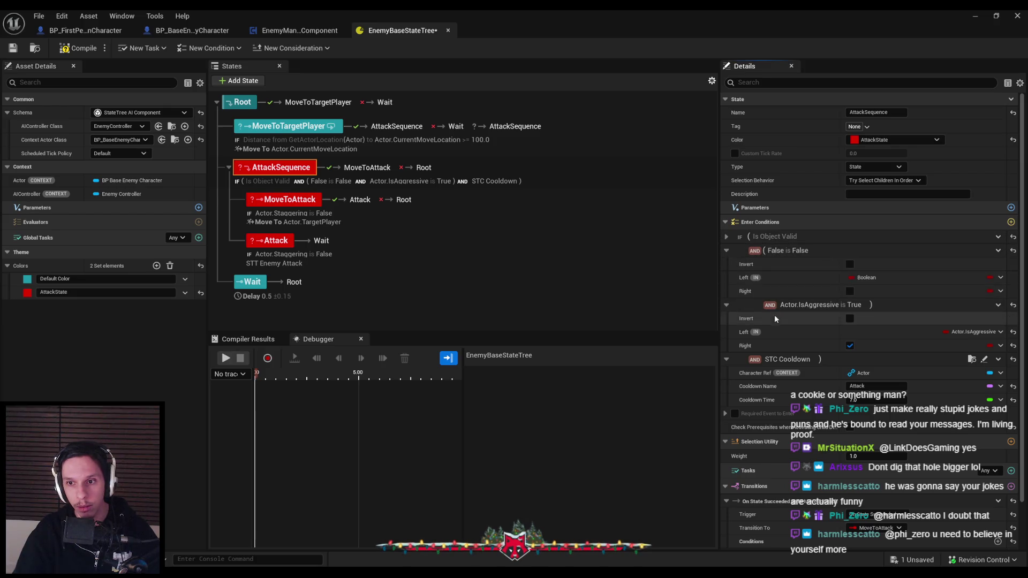
pyautogui.click(754, 305)
pyautogui.click(739, 305)
pyautogui.click(741, 251)
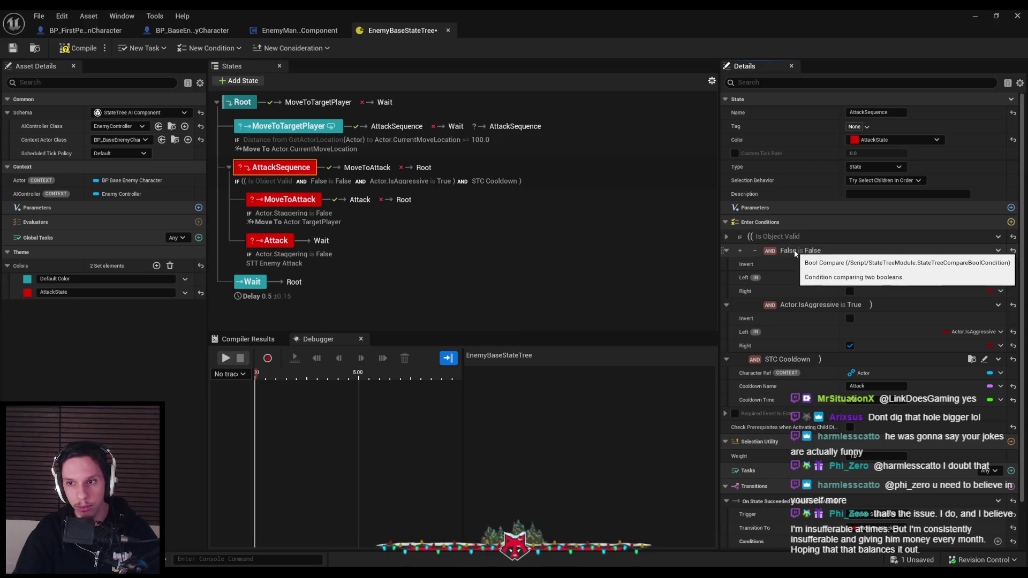
pyautogui.click(995, 279)
pyautogui.moveTo(964, 319)
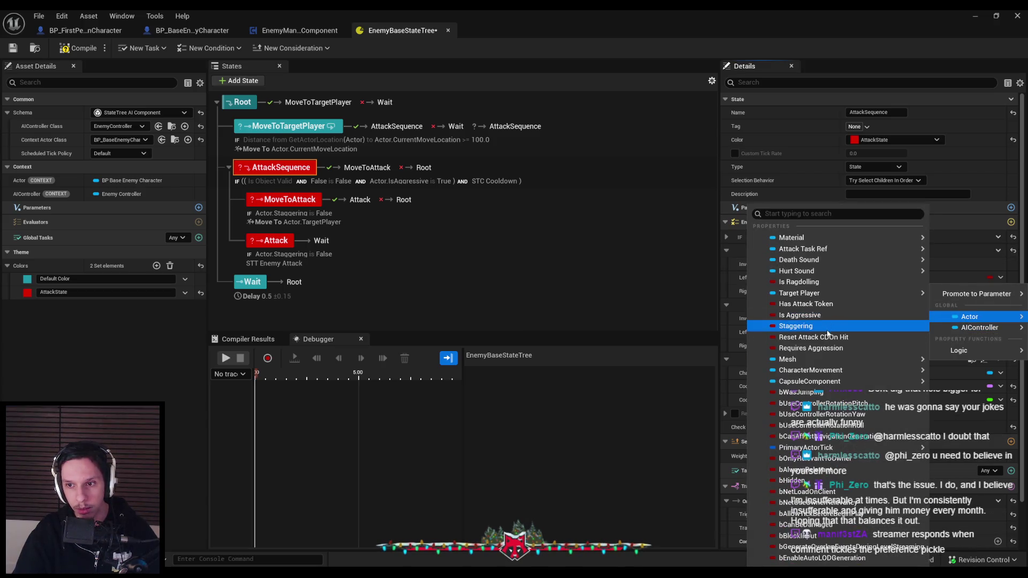
# Bind the new condition's left value to Actor.HasAttackToken, making it HasAttackToken is True.
pyautogui.click(823, 304)
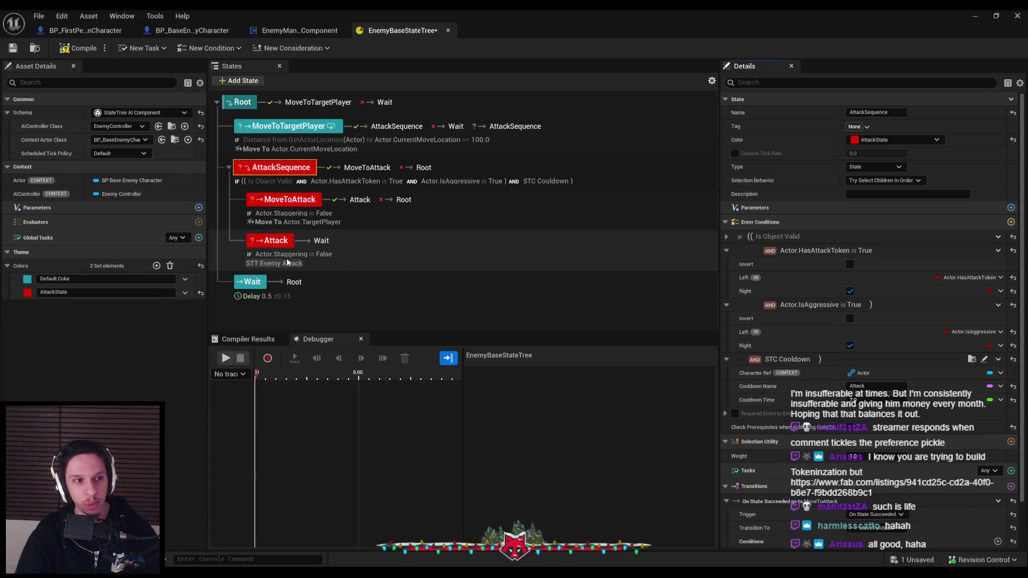
pyautogui.rightClick(368, 276)
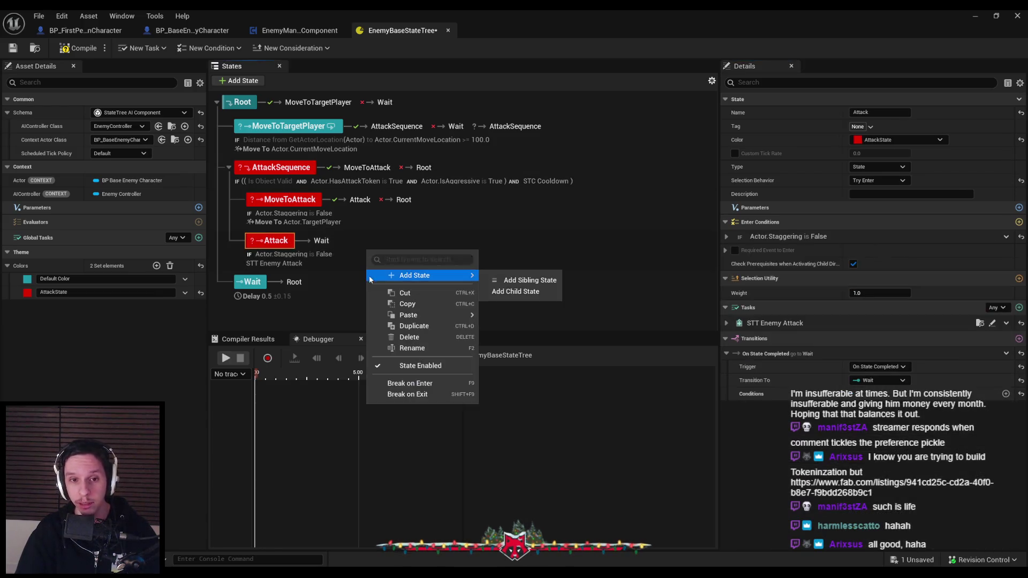
# Compile and save EnemyBaseStateTree, confirming the package checkout.
pyautogui.click(327, 296)
pyautogui.click(78, 48)
pyautogui.click(13, 47)
pyautogui.click(533, 407)
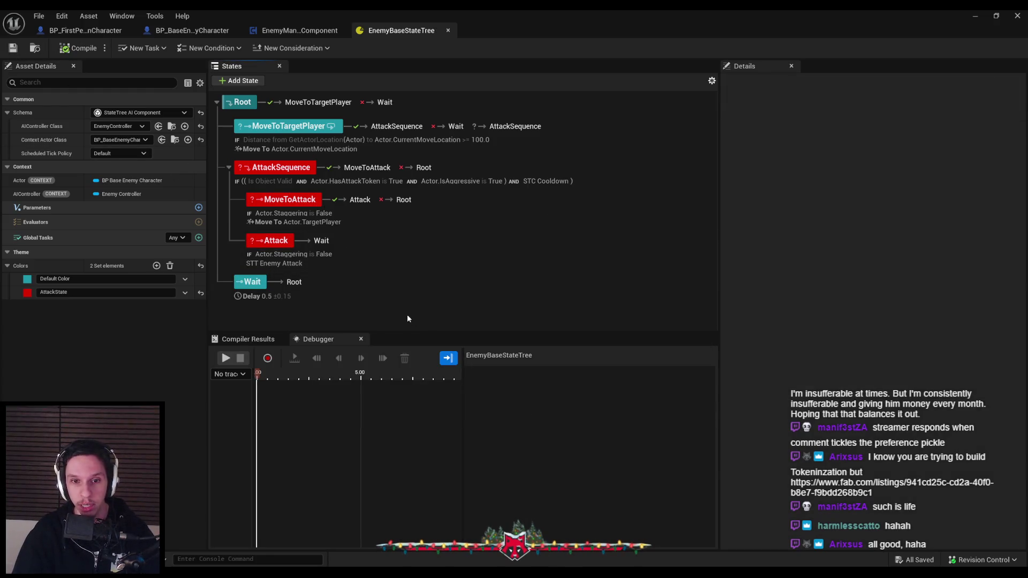
# Review the Attack and AttackSequence STC Cooldown settings, then start playing PrototypeLevel.
pyautogui.click(343, 268)
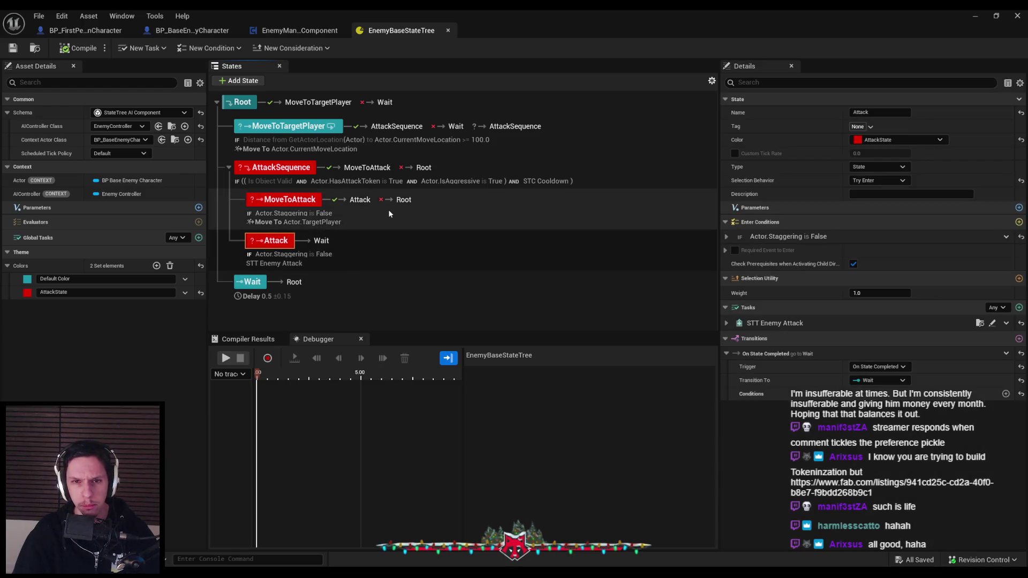
pyautogui.click(459, 177)
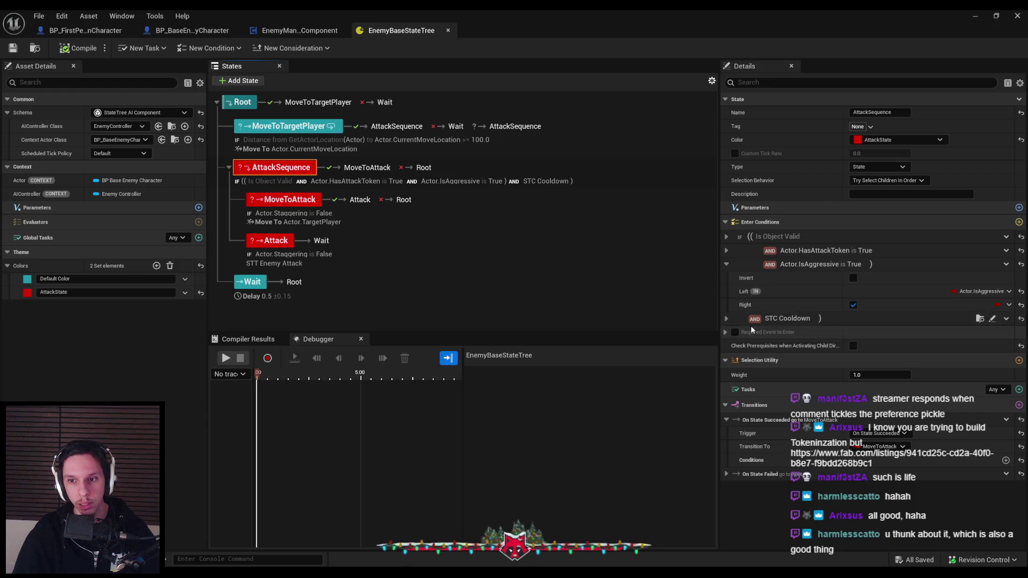
pyautogui.click(725, 319)
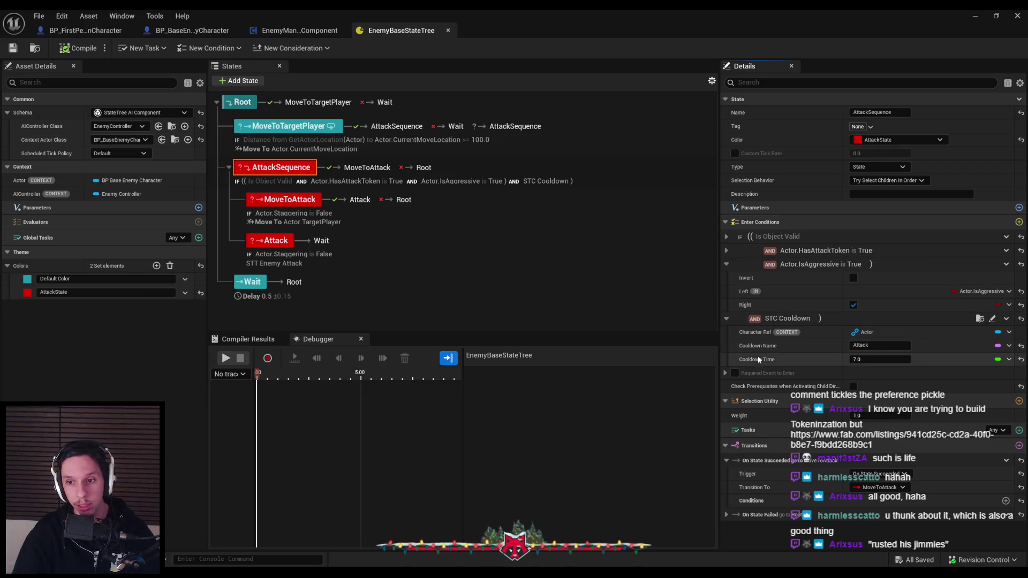
pyautogui.click(975, 15)
pyautogui.click(250, 50)
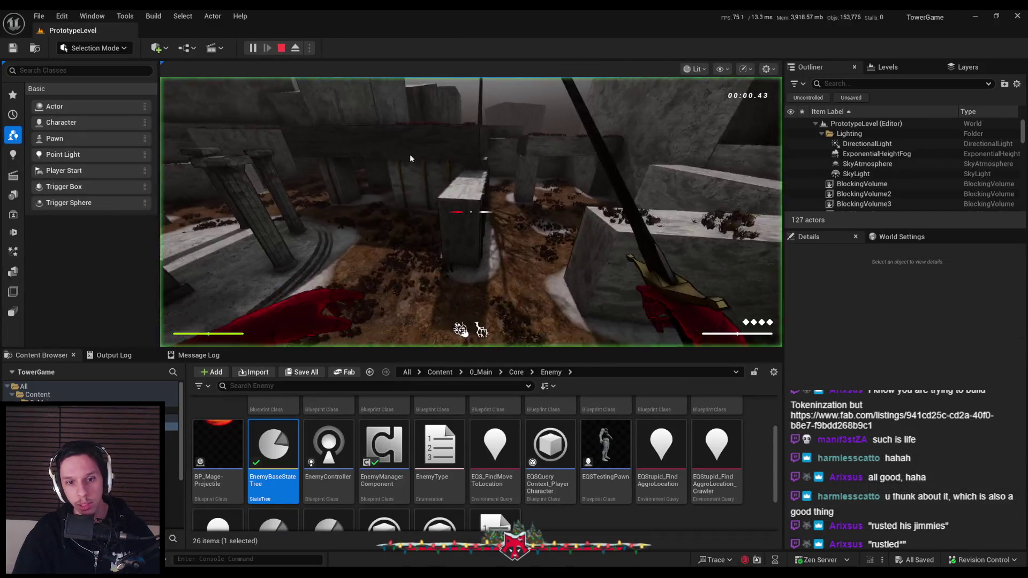
# Play fullscreen attacking the spider enemies, then stop and return to the EnemyBaseStateTree debugger.
pyautogui.press('F11')
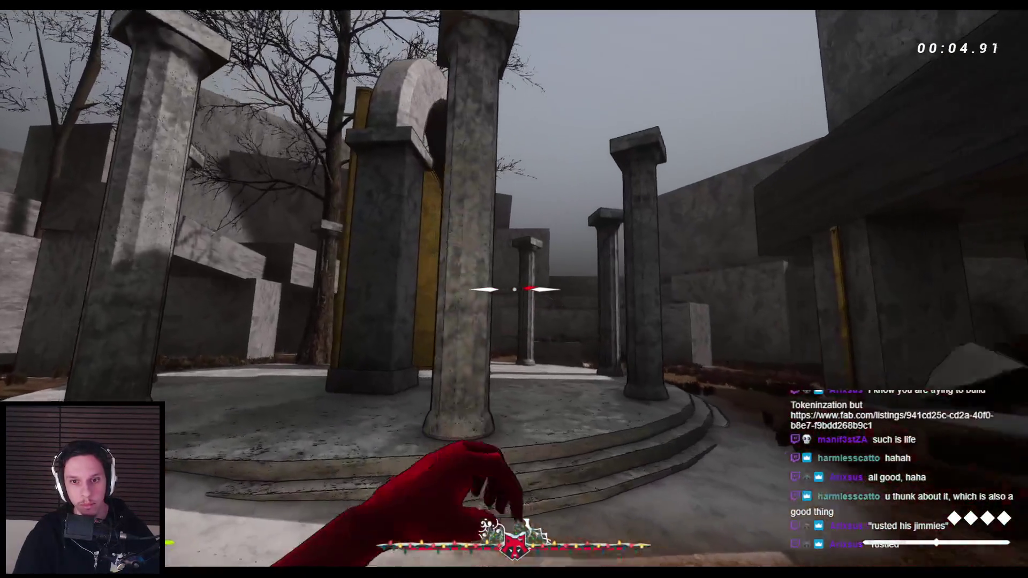
pyautogui.click(514, 289)
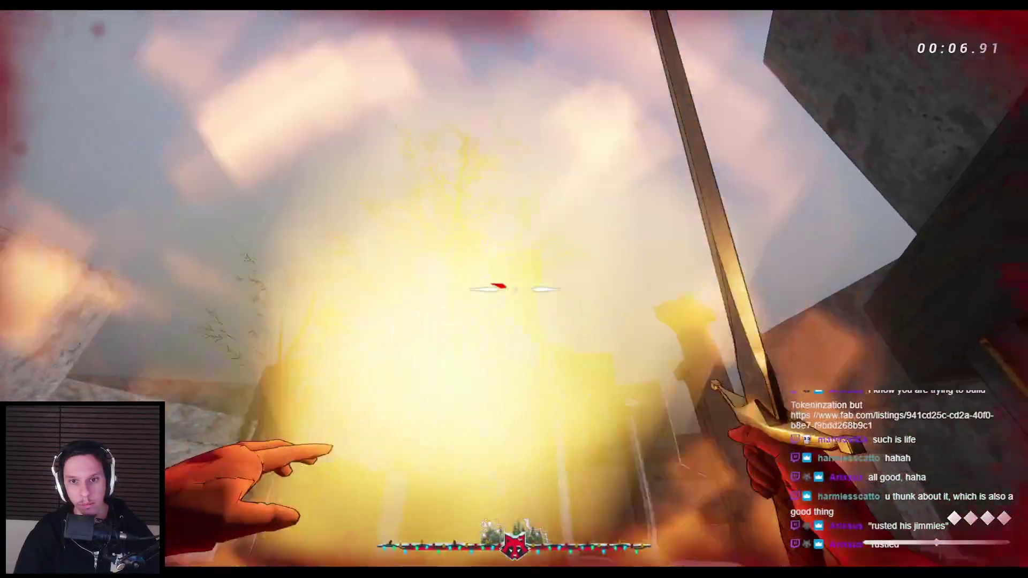
pyautogui.click(514, 289)
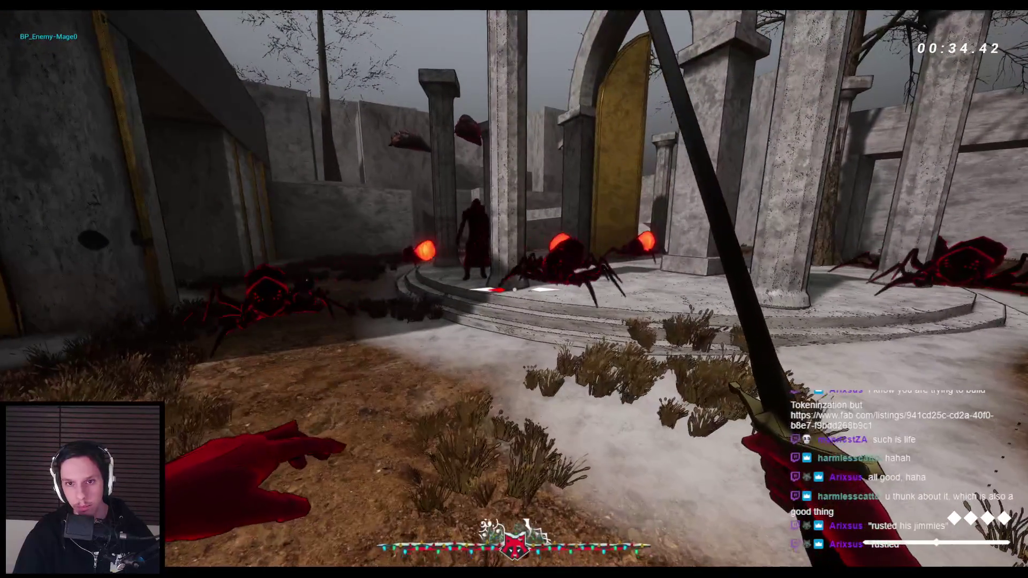
pyautogui.press('Escape')
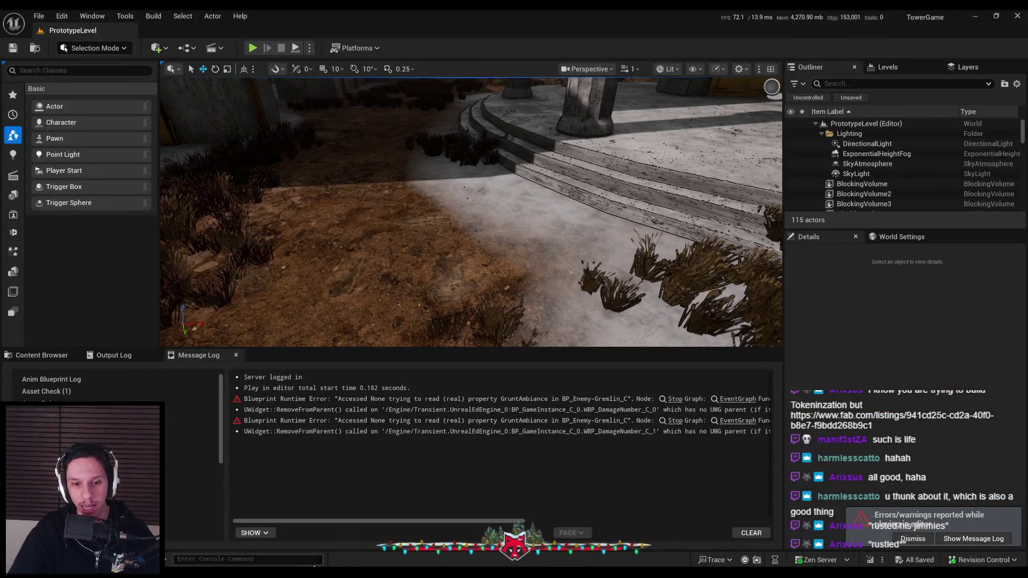
pyautogui.click(343, 552)
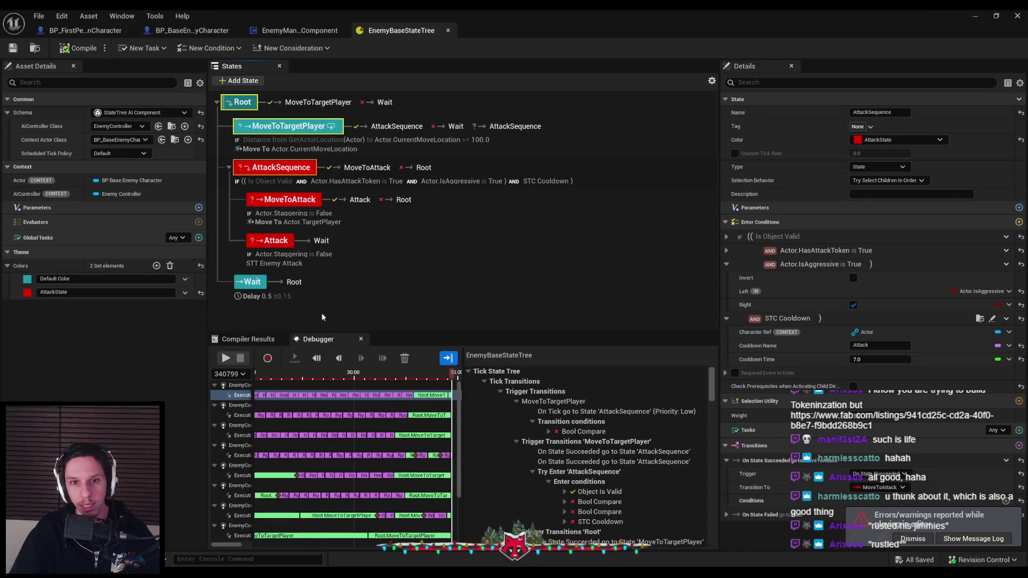
# Keep the AttackSequence name and leave Actor.IsAggressive non-inverted and joined with AND.
pyautogui.press('F2')
pyautogui.click(314, 175)
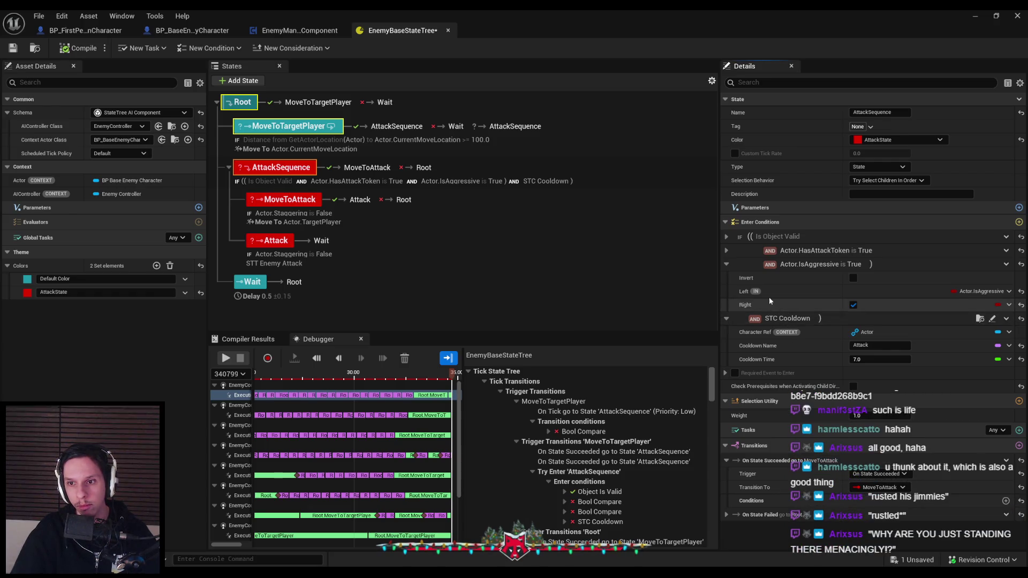
pyautogui.click(852, 277)
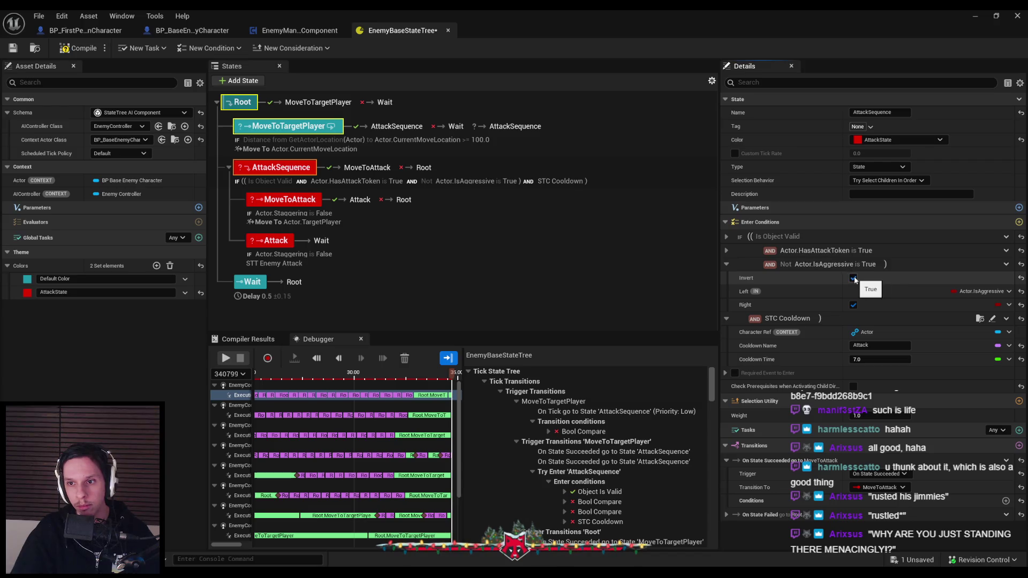
pyautogui.click(852, 279)
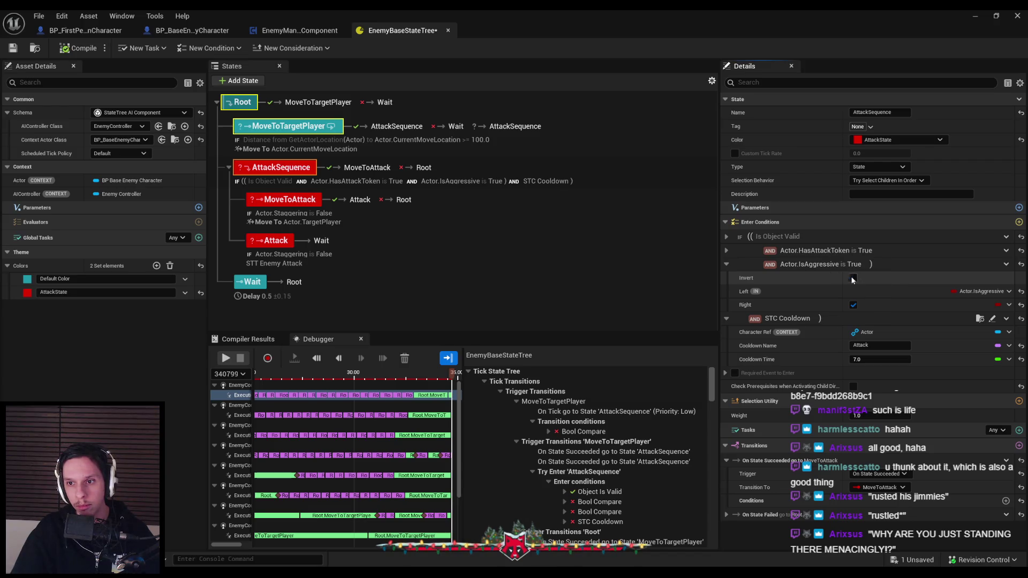
pyautogui.click(770, 265)
pyautogui.click(765, 276)
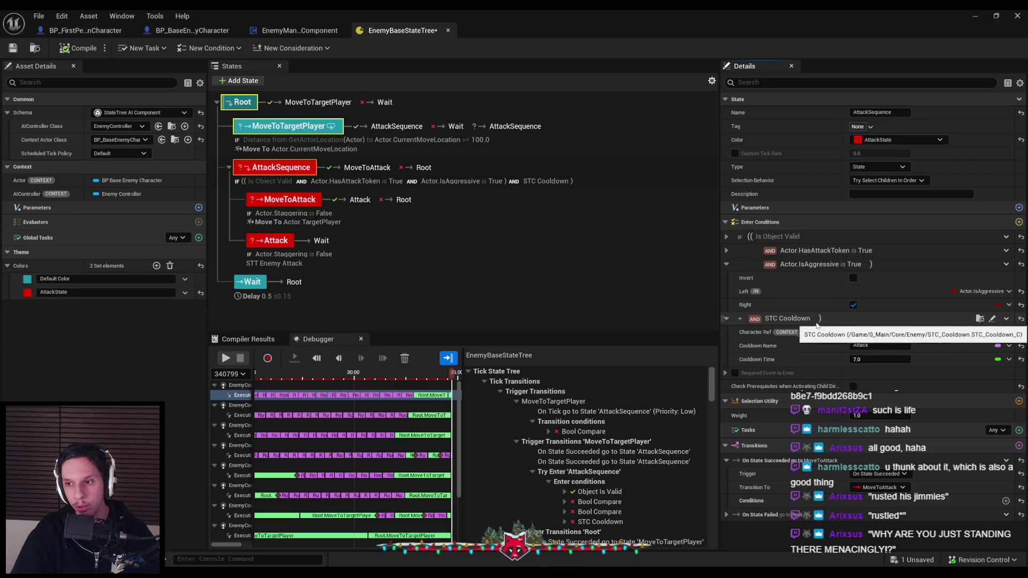
# Remove the extra parenthesis grouping around the Actor.IsAggressive enter condition.
pyautogui.click(1007, 319)
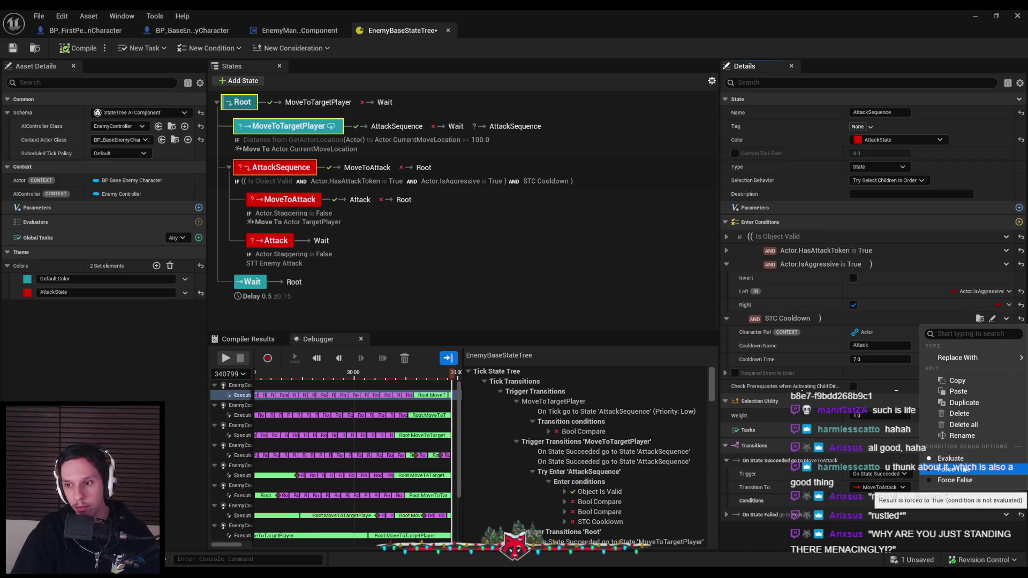
pyautogui.moveTo(961, 362)
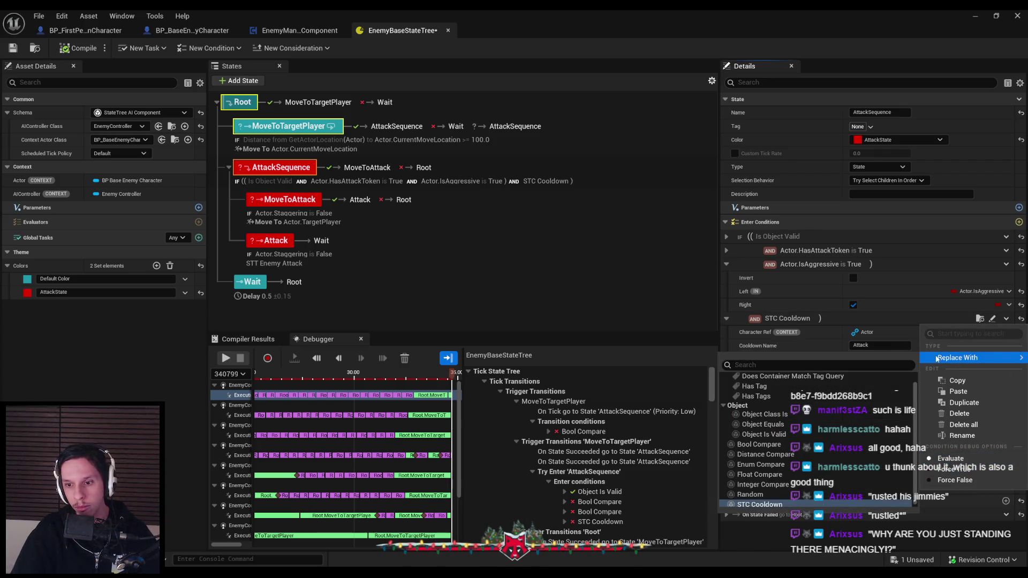
pyautogui.click(802, 319)
pyautogui.rightClick(801, 319)
pyautogui.click(800, 317)
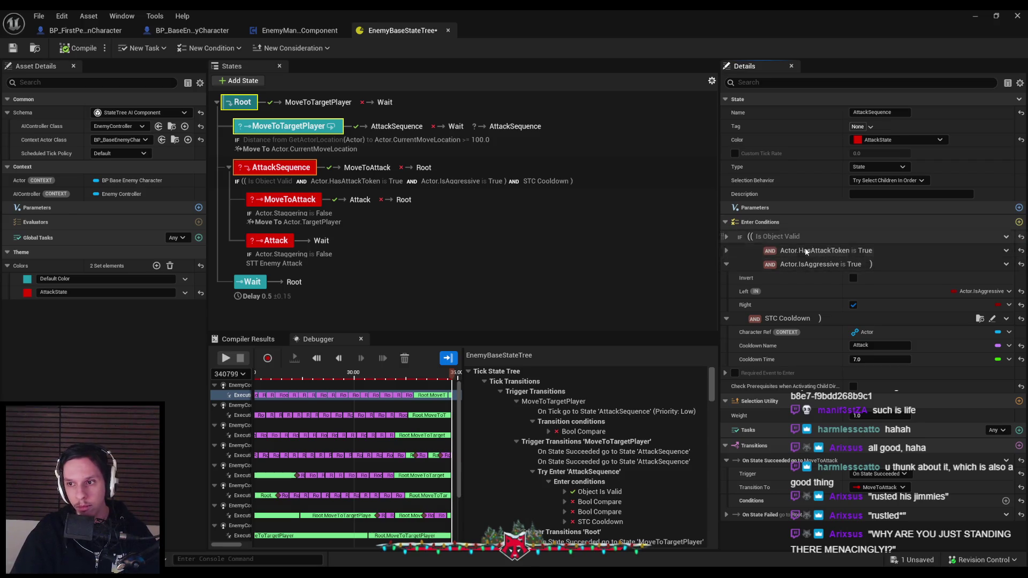
pyautogui.click(1007, 264)
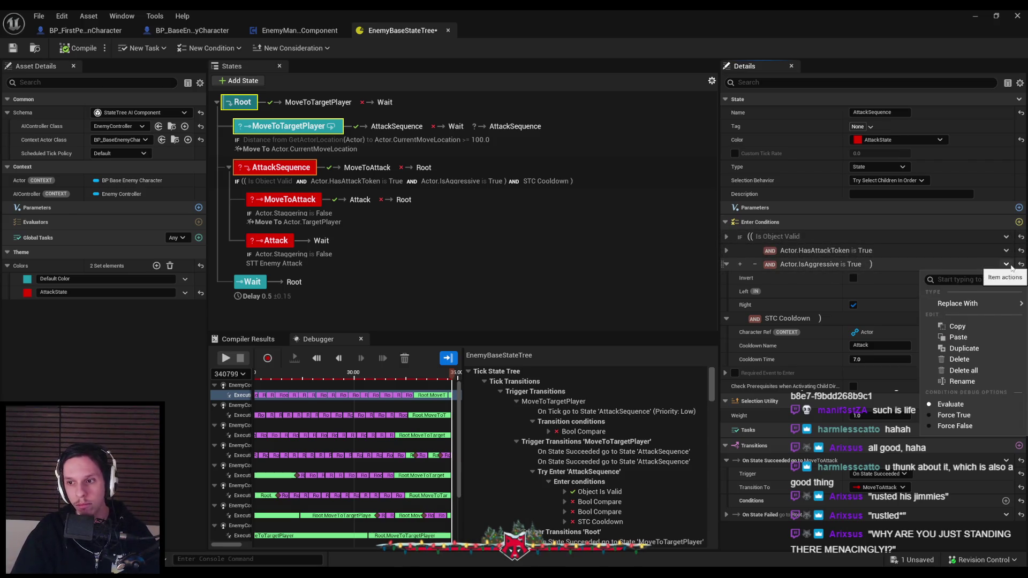
pyautogui.click(1006, 264)
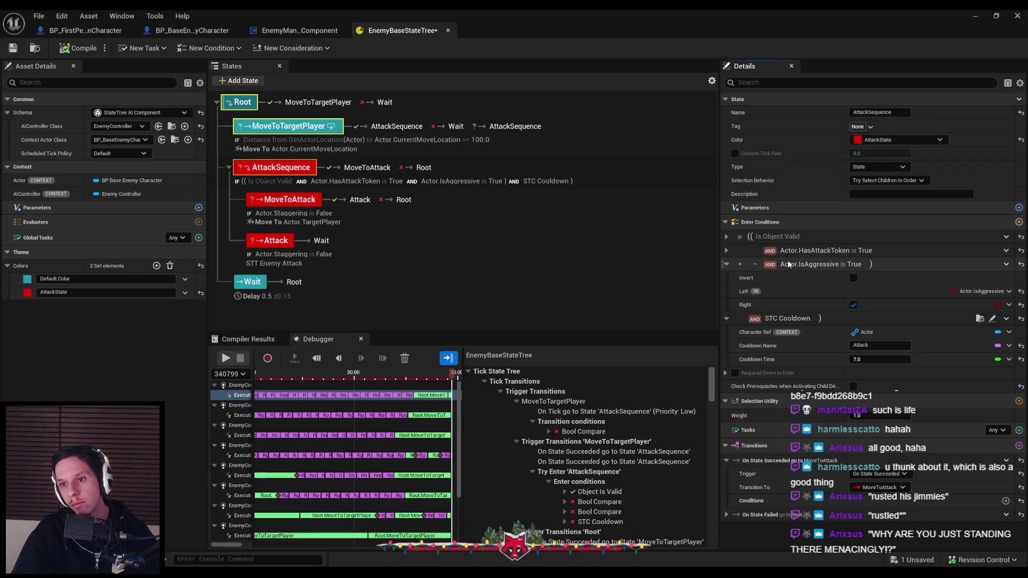
pyautogui.click(754, 264)
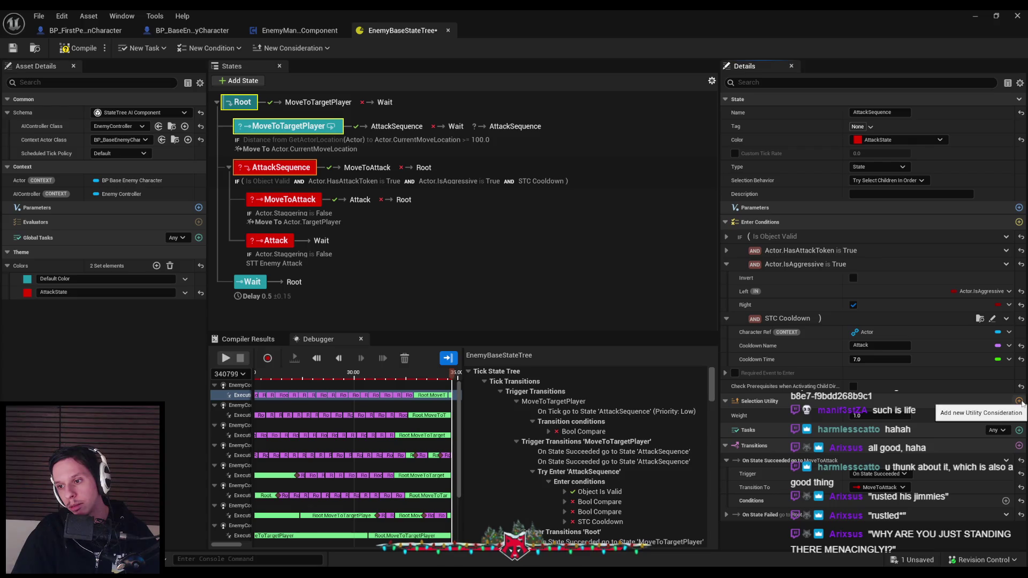
# Inspect the Debugger's failing Bool Compare and Is Object Valid enter conditions.
pyautogui.click(1008, 415)
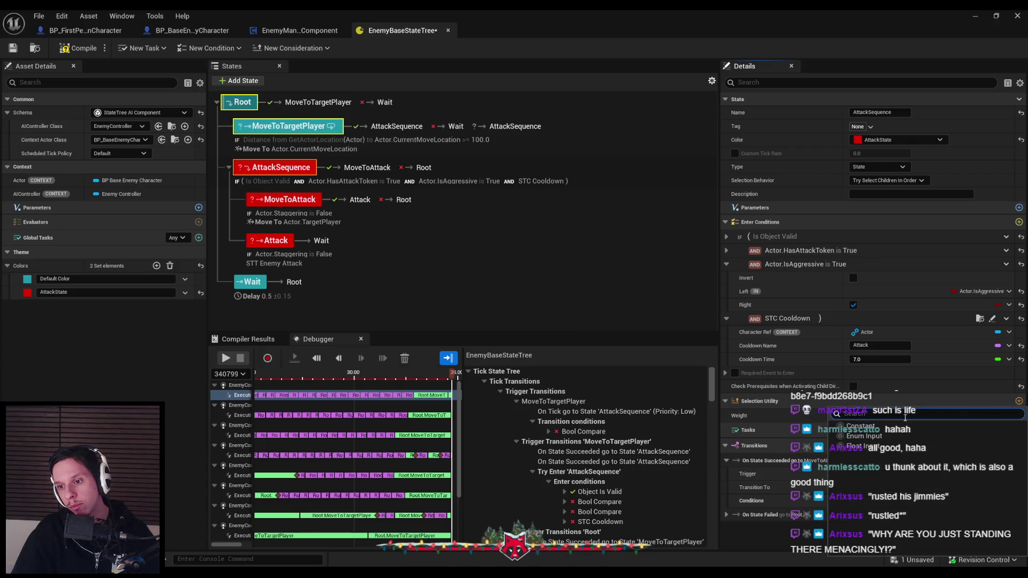
pyautogui.click(766, 420)
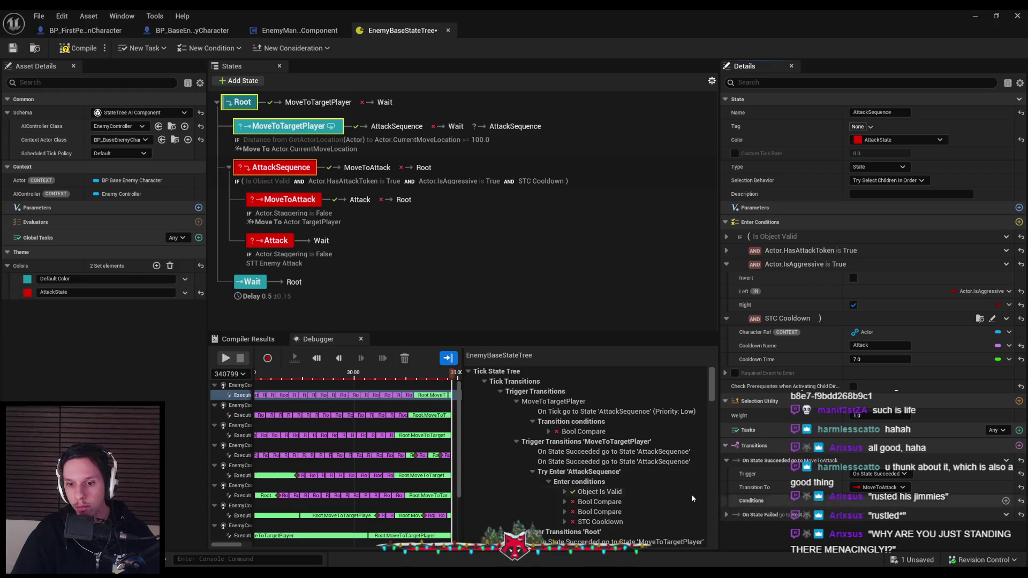
pyautogui.scroll(-1, 568, 482)
pyautogui.click(565, 485)
pyautogui.click(565, 485)
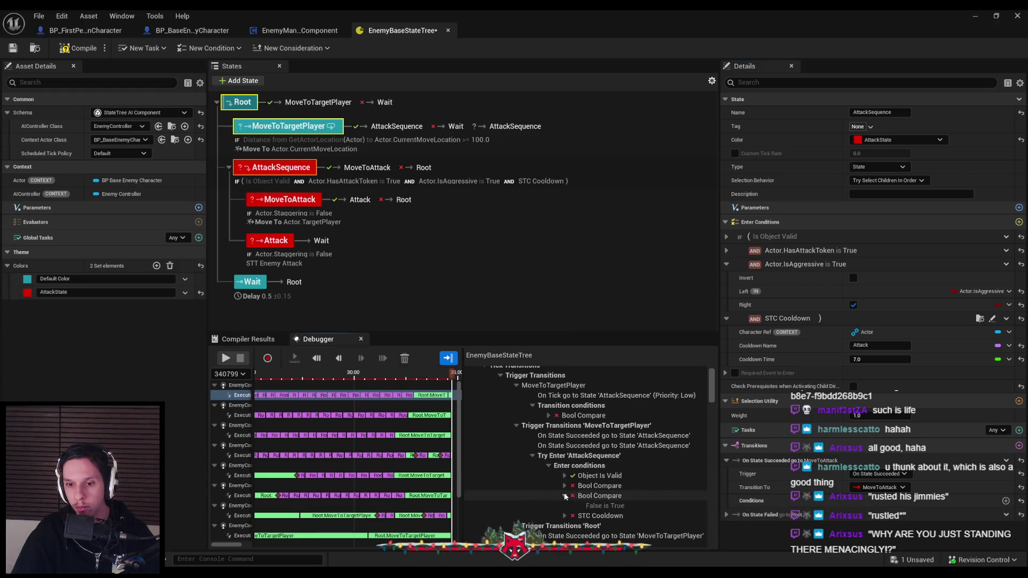
pyautogui.scroll(-3, 564, 488)
pyautogui.scroll(3, 566, 489)
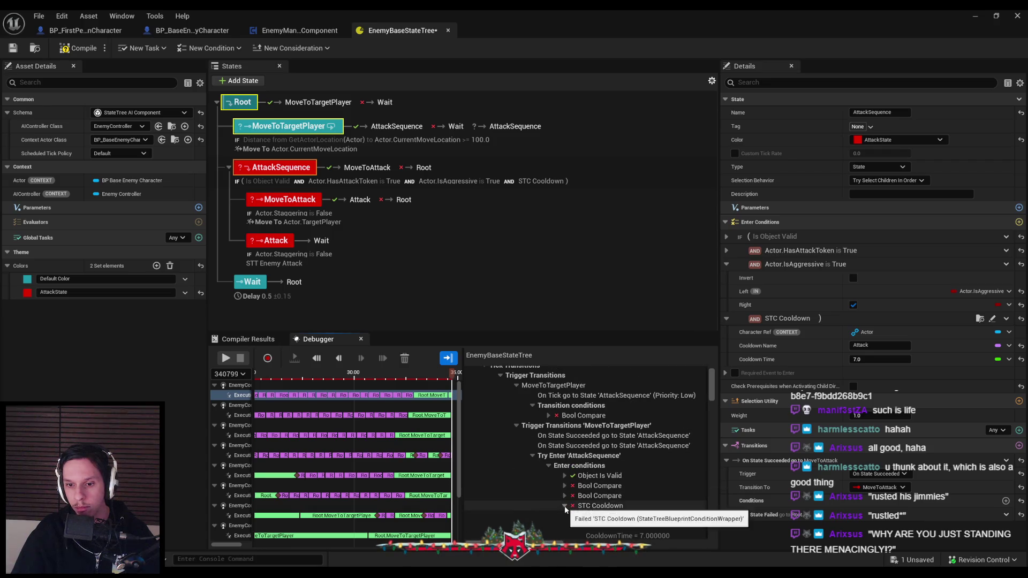
pyautogui.scroll(-2, 565, 509)
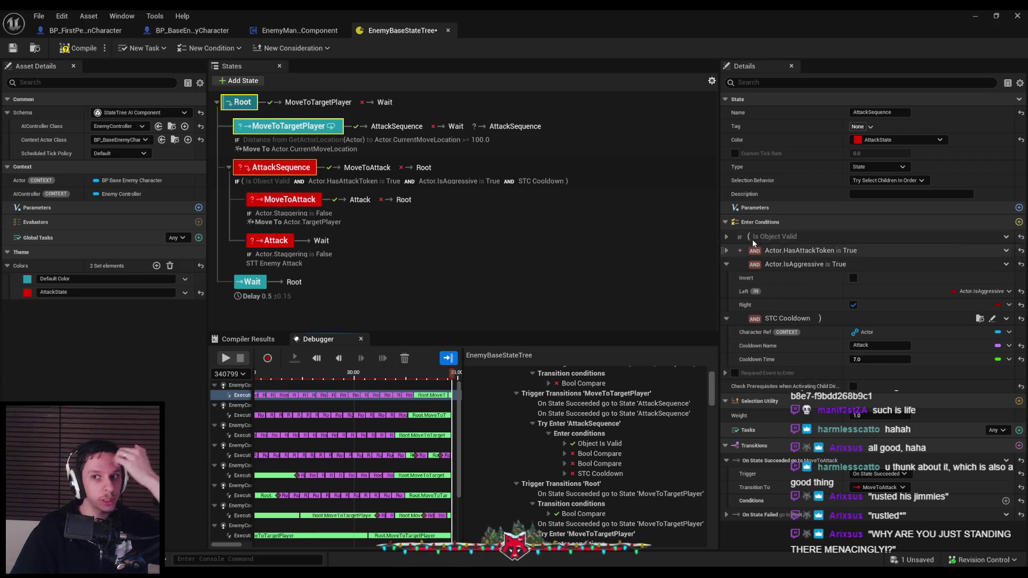
pyautogui.click(726, 237)
pyautogui.click(727, 237)
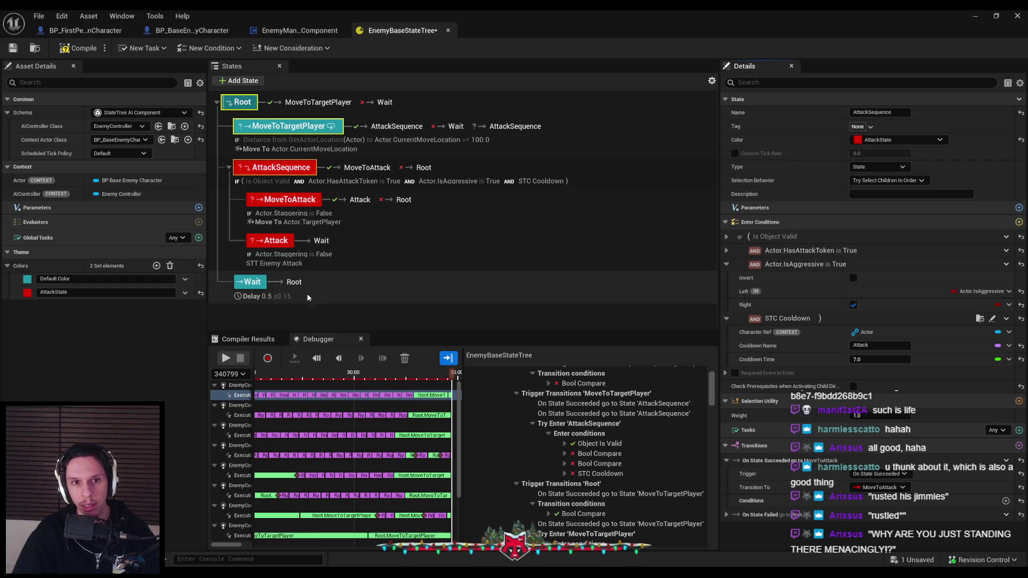
# Compile EnemyBaseStateTree and reselect AttackSequence to reach its STC Cooldown condition.
pyautogui.click(69, 48)
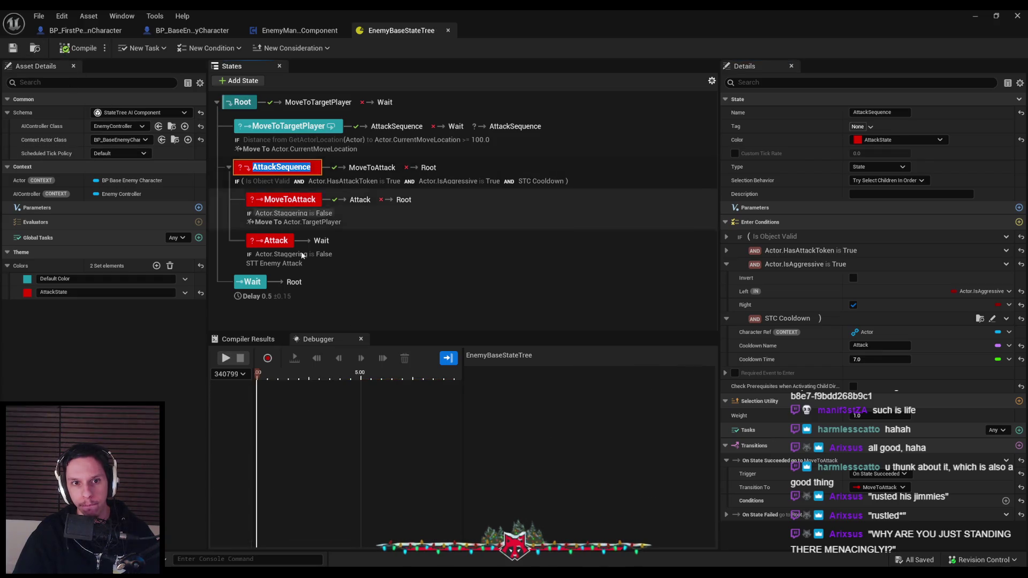
pyautogui.click(310, 311)
pyautogui.click(274, 182)
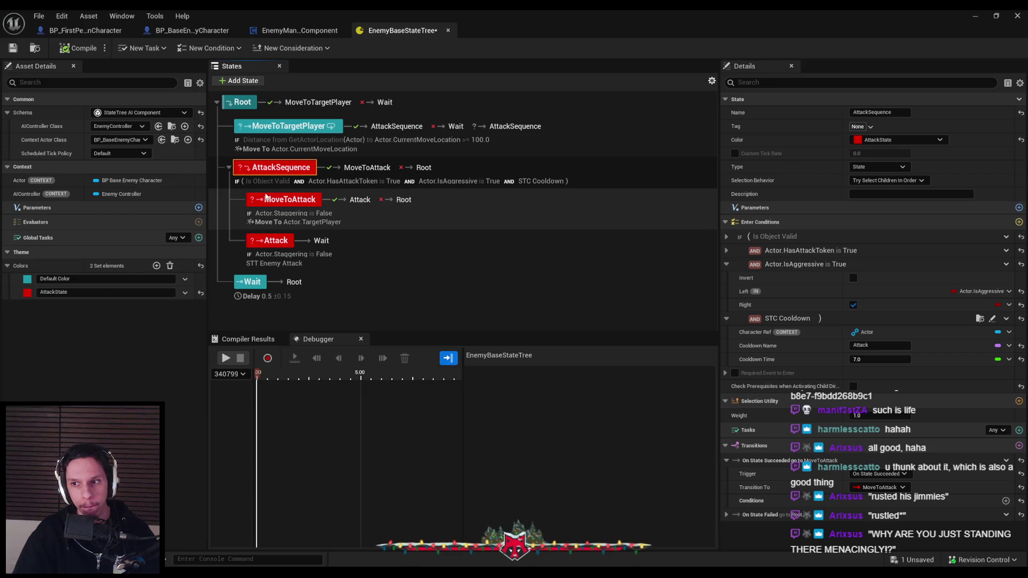
pyautogui.click(996, 320)
# Open the STC_Cooldown blueprint and browse overridable functions and 'condition' nodes without adding any.
pyautogui.click(998, 320)
pyautogui.click(991, 319)
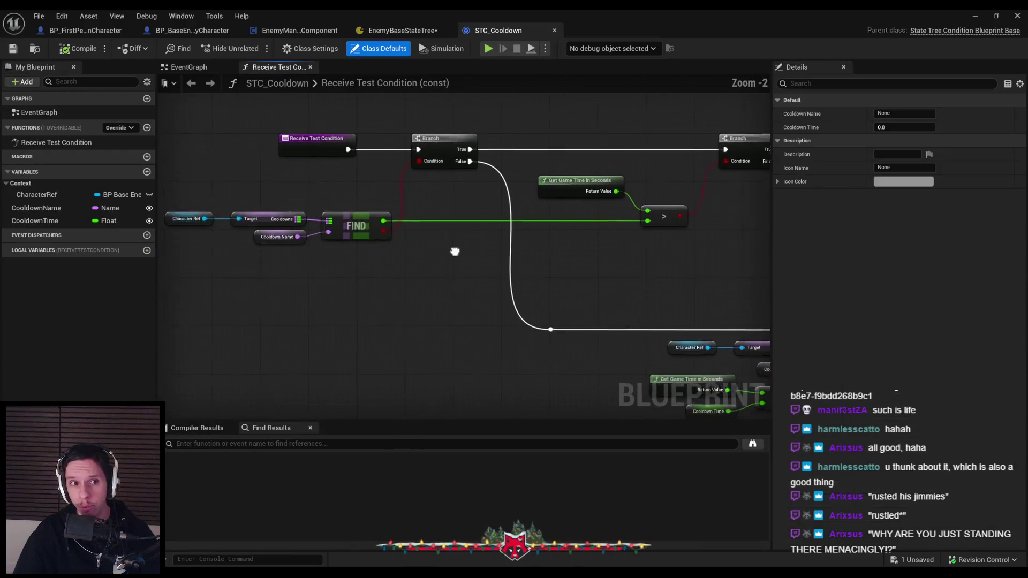
pyautogui.click(106, 129)
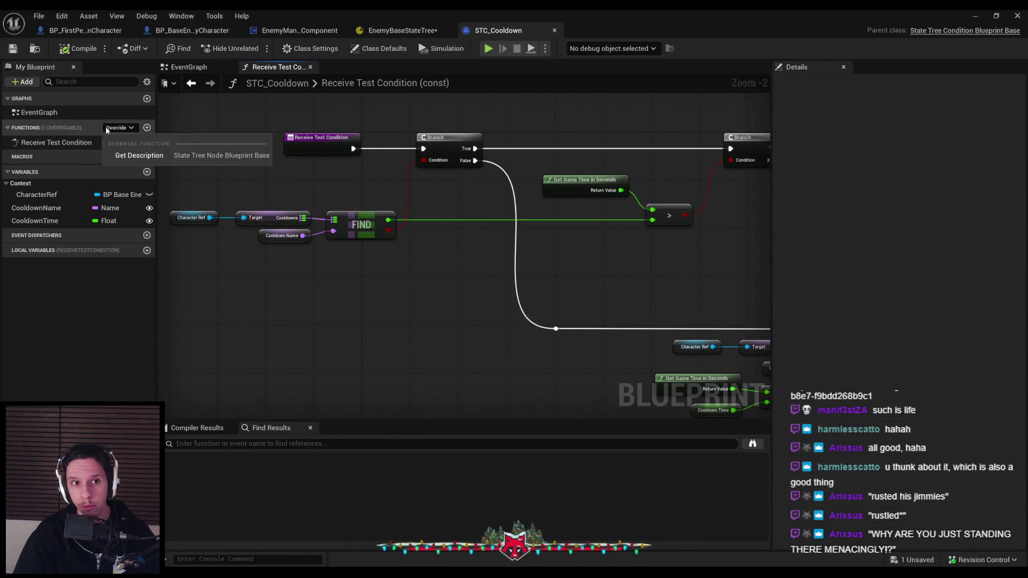
pyautogui.rightClick(322, 243)
pyautogui.write('condition')
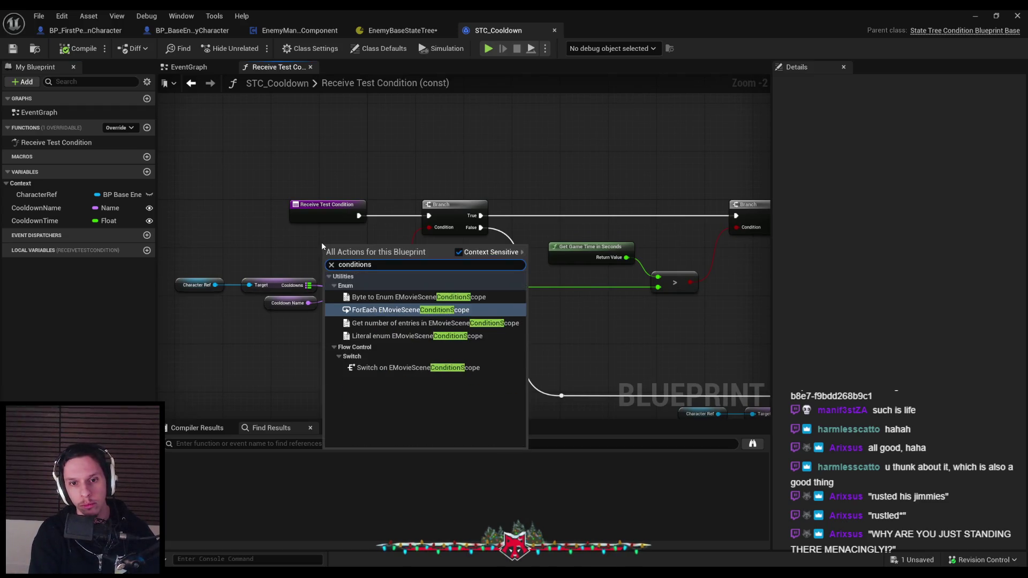
pyautogui.scroll(10, 462, 409)
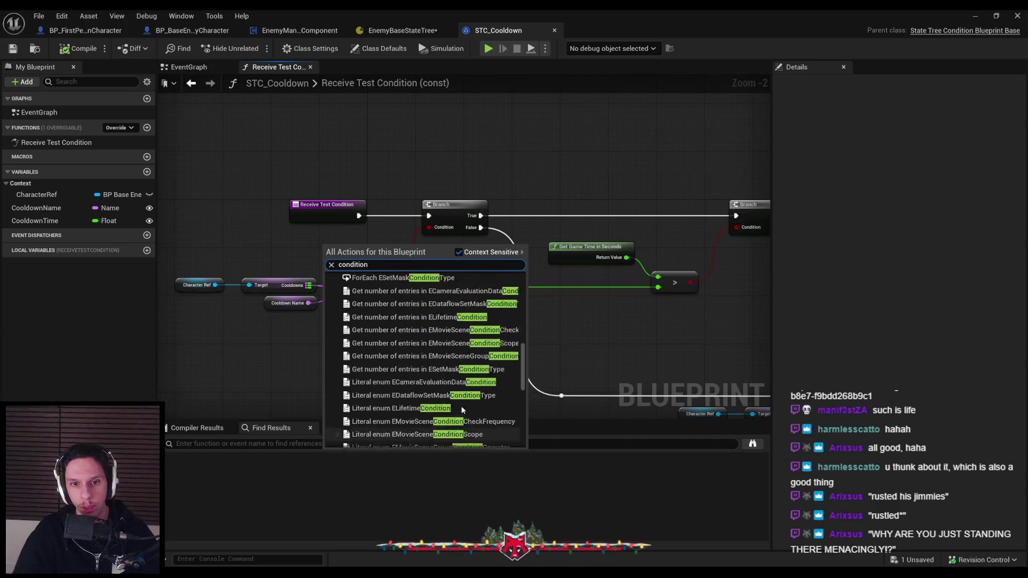
pyautogui.scroll(5, 462, 410)
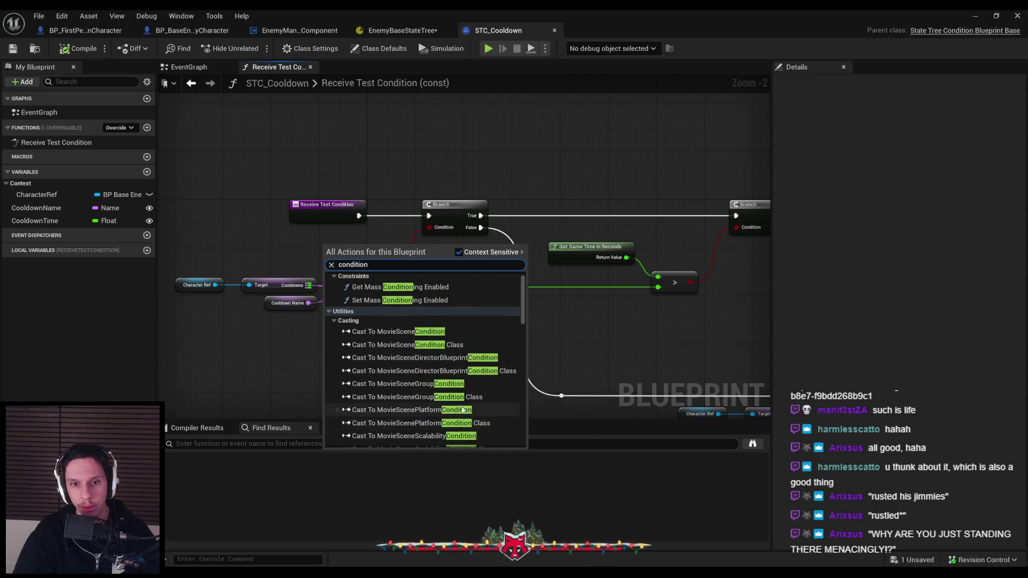
pyautogui.click(276, 349)
# Pan over the cooldown graph's Branch and FIND nodes, then save EnemyBaseStateTree.
pyautogui.scroll(-2, 482, 268)
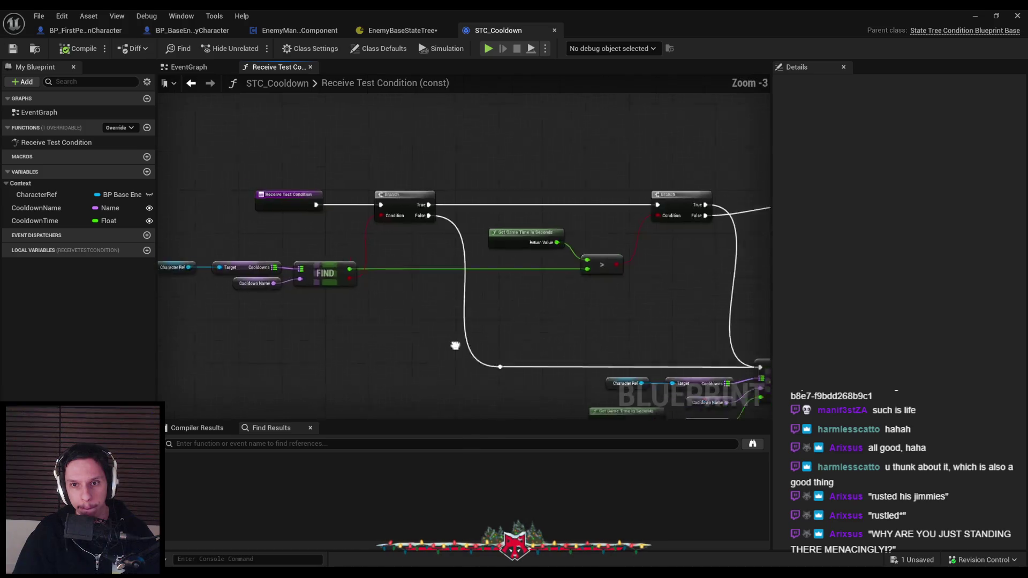
pyautogui.scroll(3, 536, 289)
pyautogui.scroll(-1, 601, 333)
pyautogui.moveTo(601, 333); pyautogui.dragTo(718, 340)
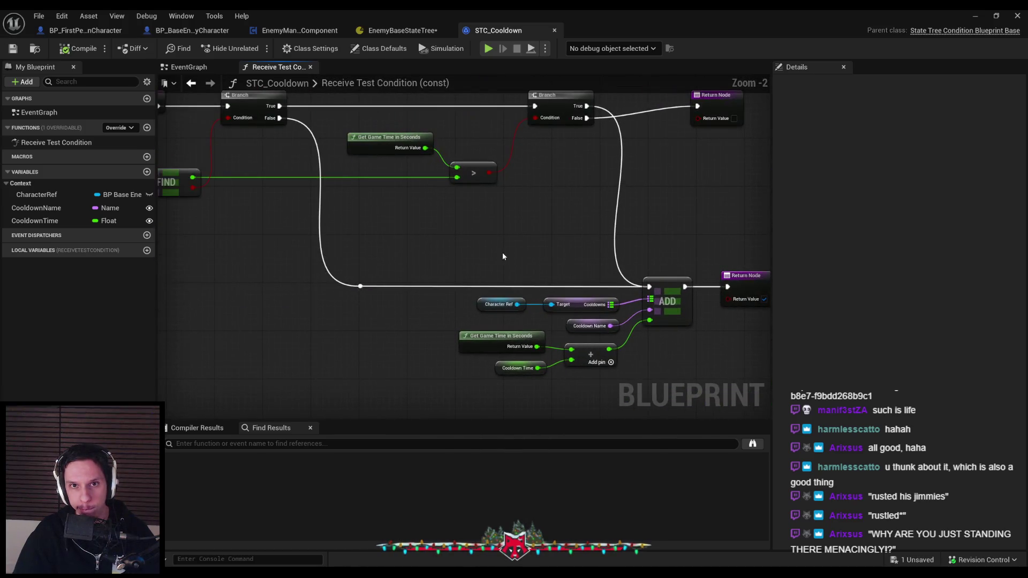
pyautogui.moveTo(502, 257)
pyautogui.mouseDown()
pyautogui.moveTo(516, 294)
pyautogui.moveTo(508, 273)
pyautogui.moveTo(645, 275)
pyautogui.mouseUp()
pyautogui.scroll(-1, 514, 289)
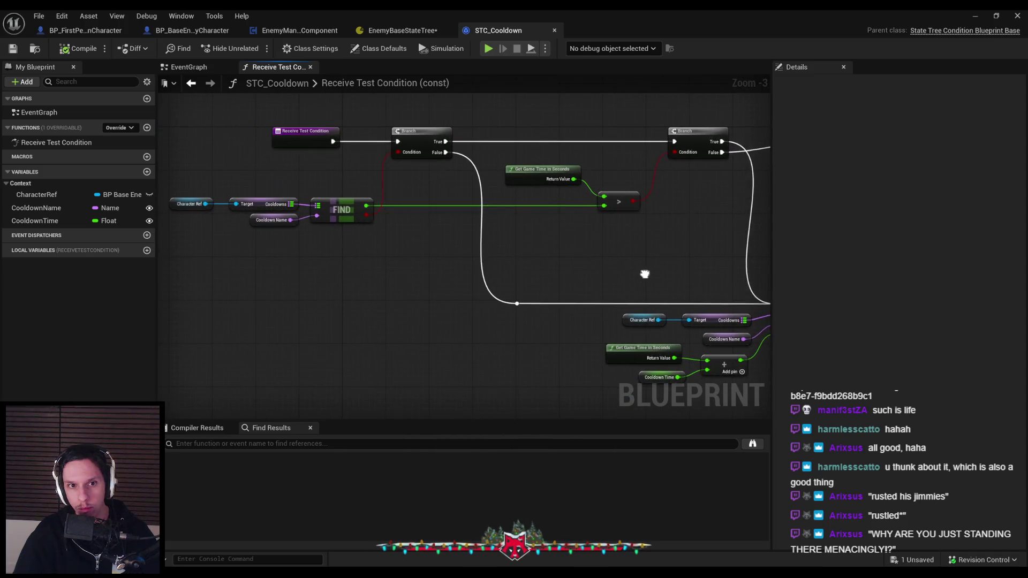
pyautogui.click(399, 30)
pyautogui.hotkey('ctrl', 's')
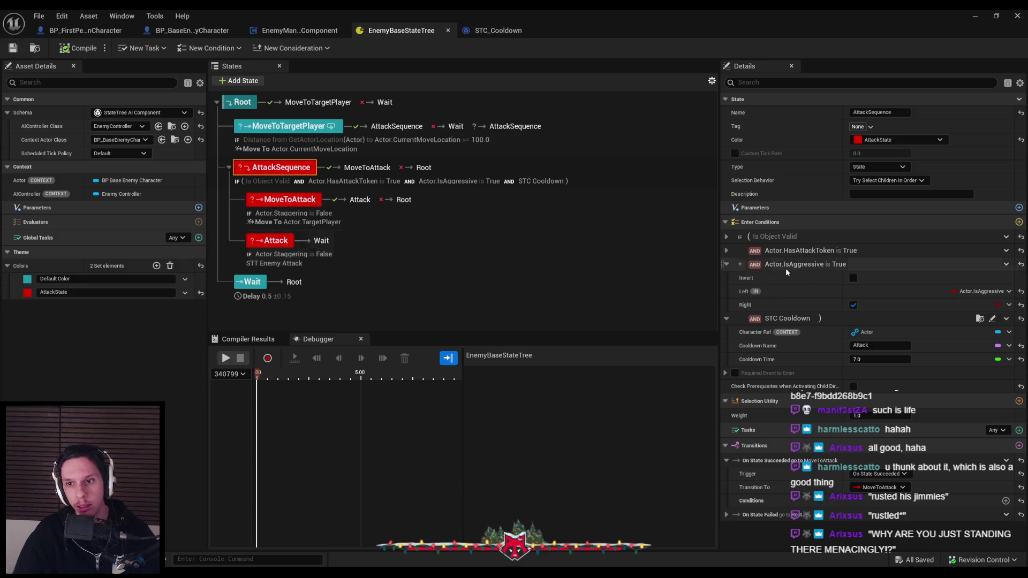
pyautogui.rightClick(775, 321)
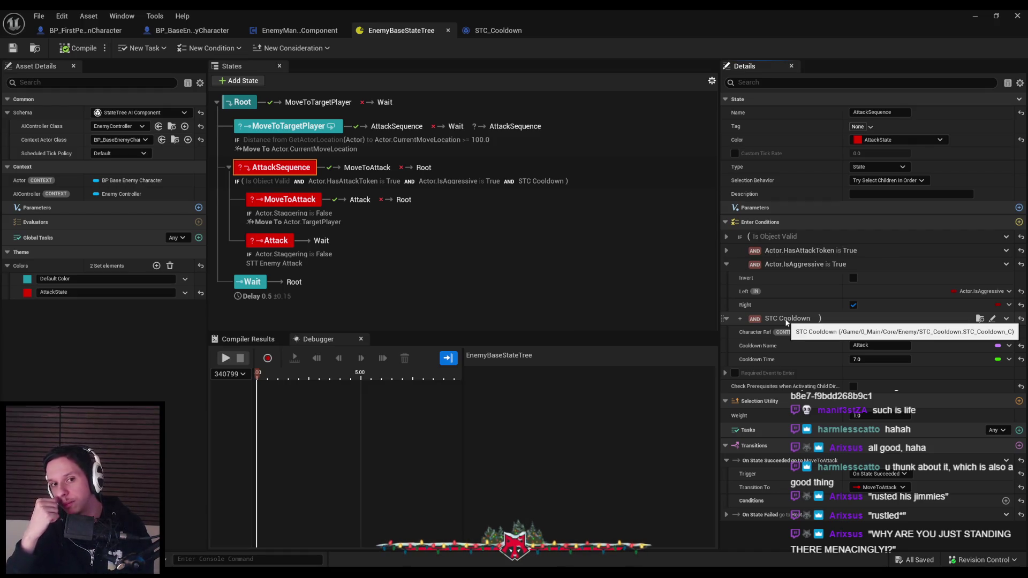
# Delete AttackSequence's STC Cooldown condition and add a child state named HasCooldown.
pyautogui.click(1007, 319)
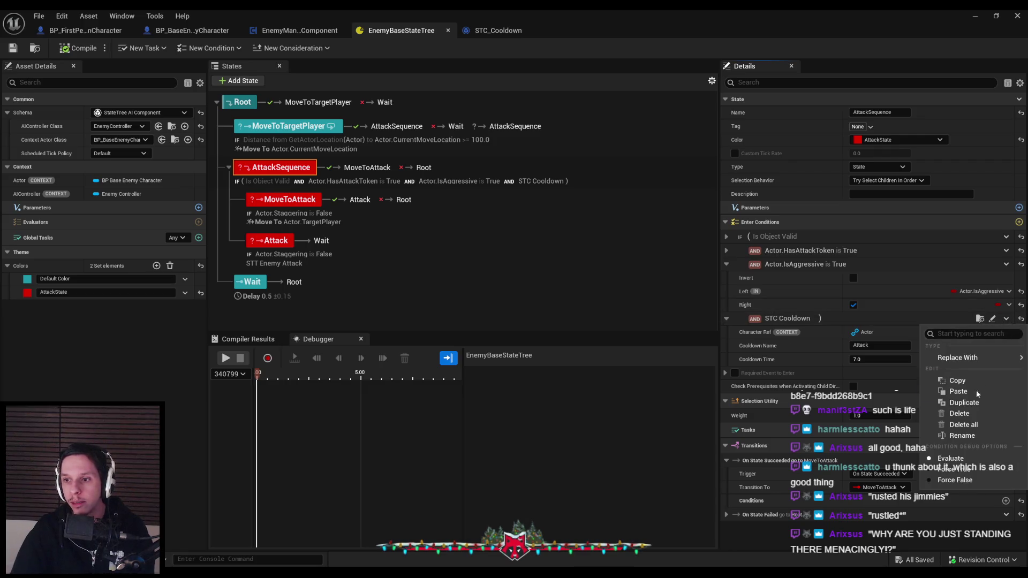
pyautogui.click(959, 413)
pyautogui.rightClick(298, 169)
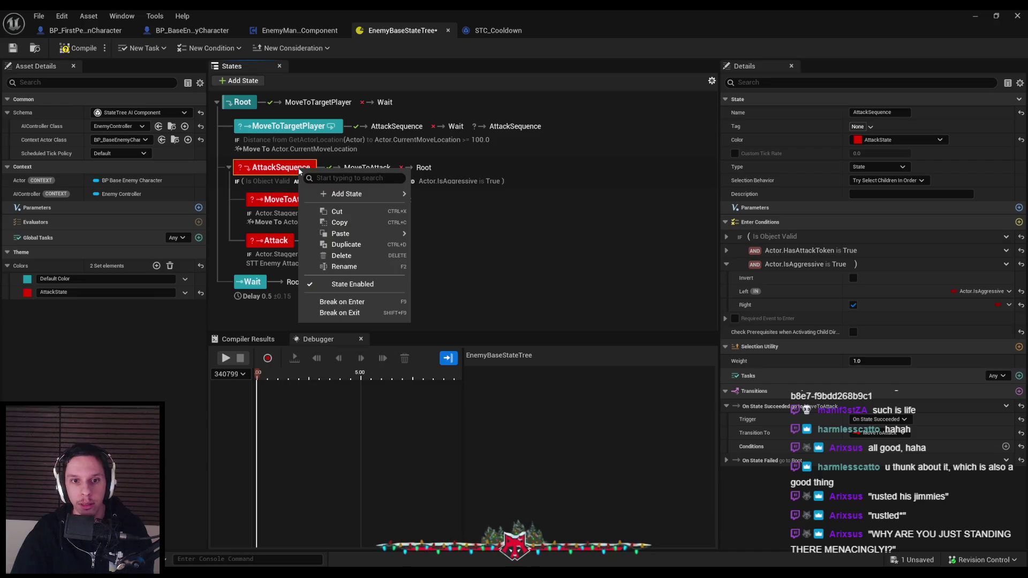
pyautogui.moveTo(345, 195)
pyautogui.click(476, 210)
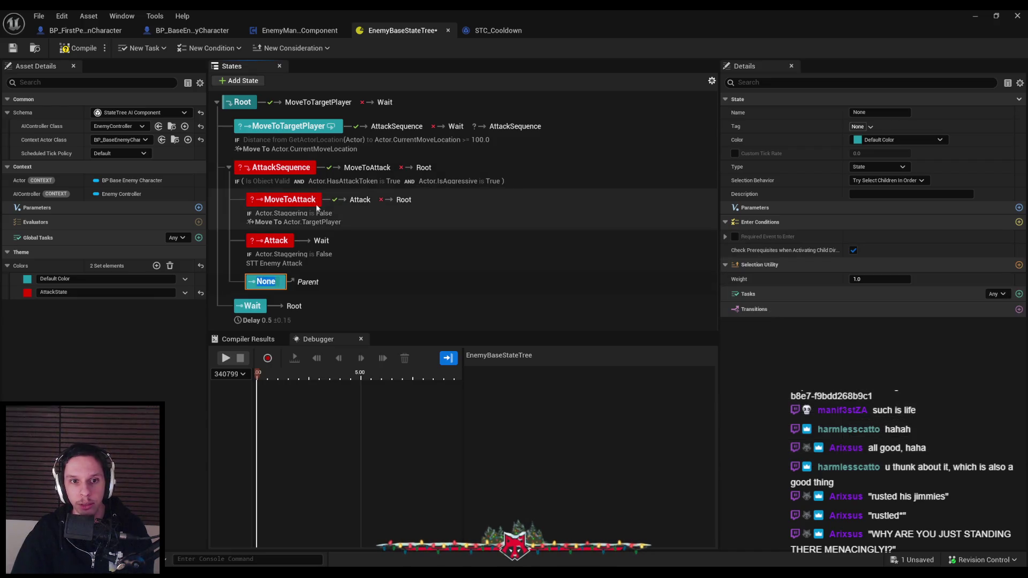
pyautogui.write('Has')
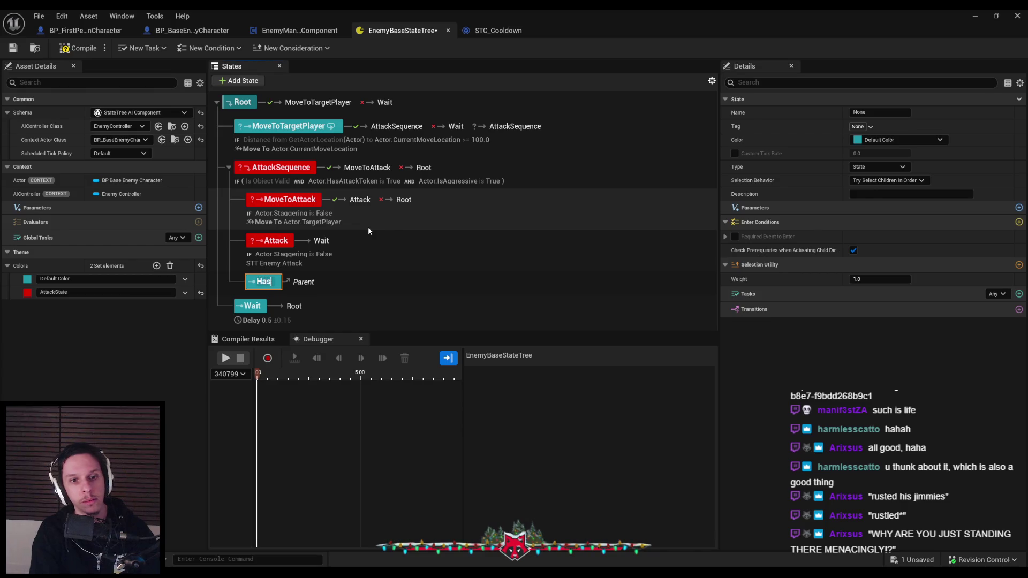
pyautogui.write('Cooldown')
pyautogui.press('Return')
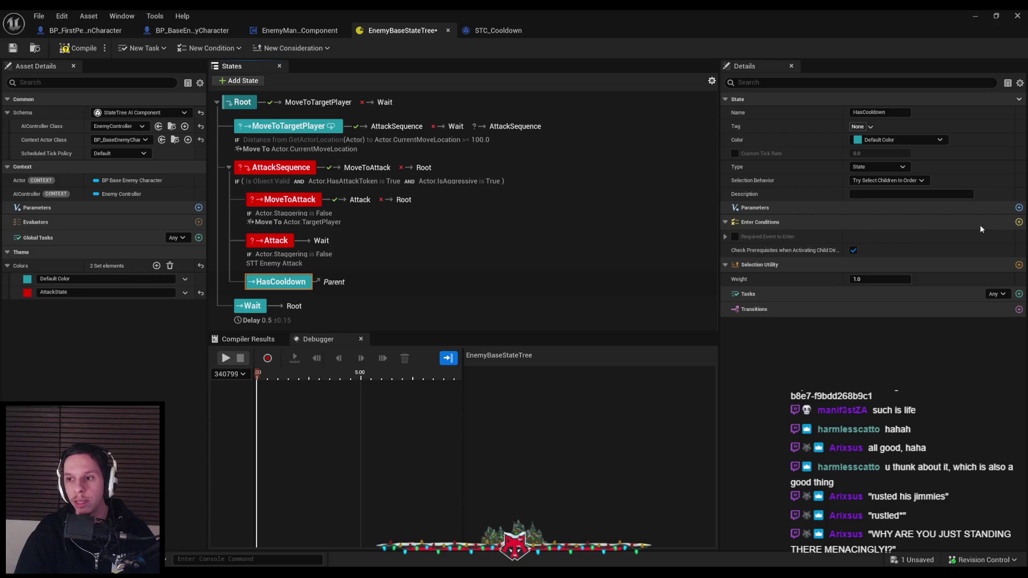
# Give HasCooldown a Bool Compare enter condition bound to Actor.HasAttackToken.
pyautogui.click(1019, 222)
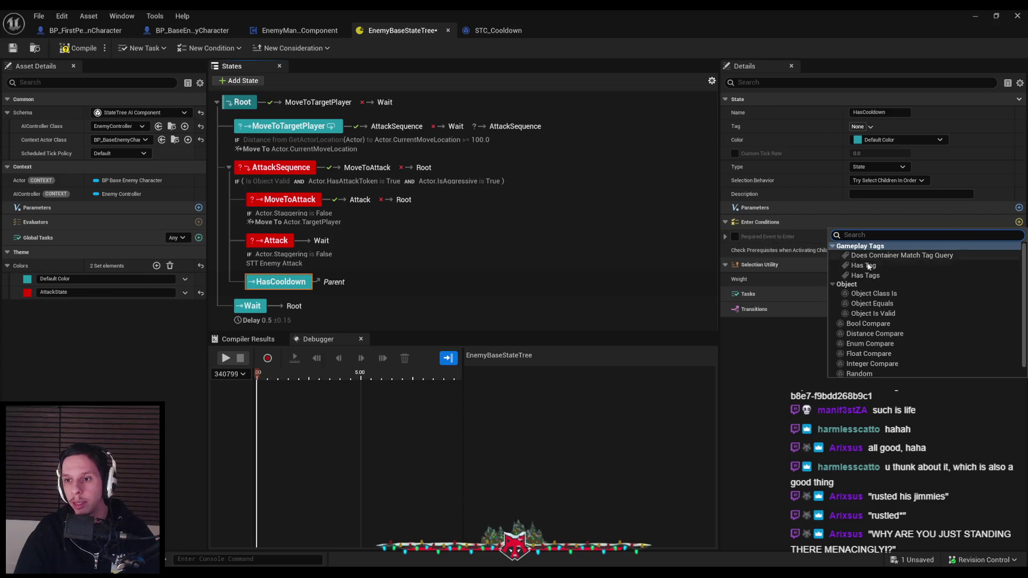
pyautogui.click(870, 323)
pyautogui.click(1009, 263)
pyautogui.moveTo(970, 303)
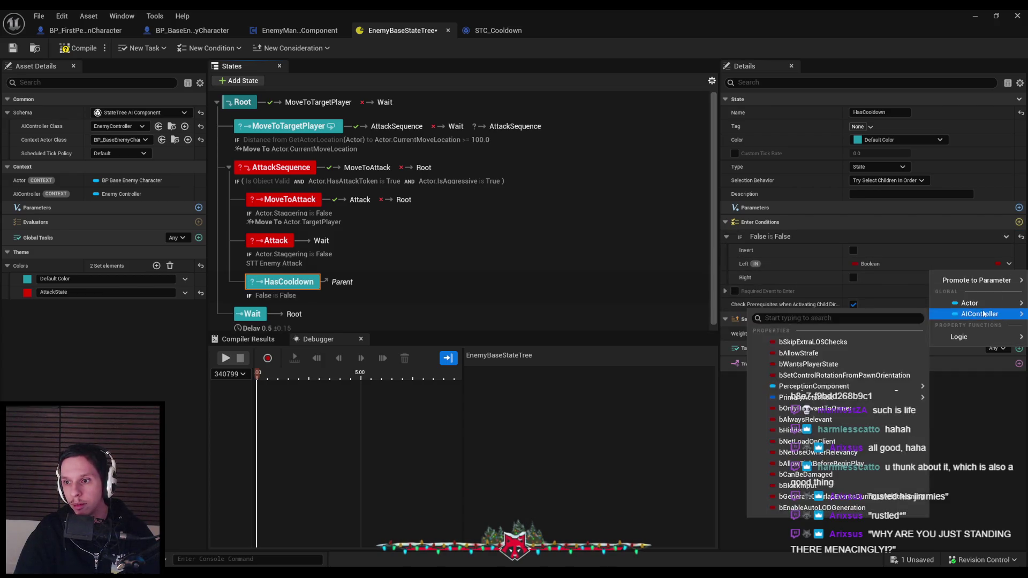
pyautogui.click(824, 304)
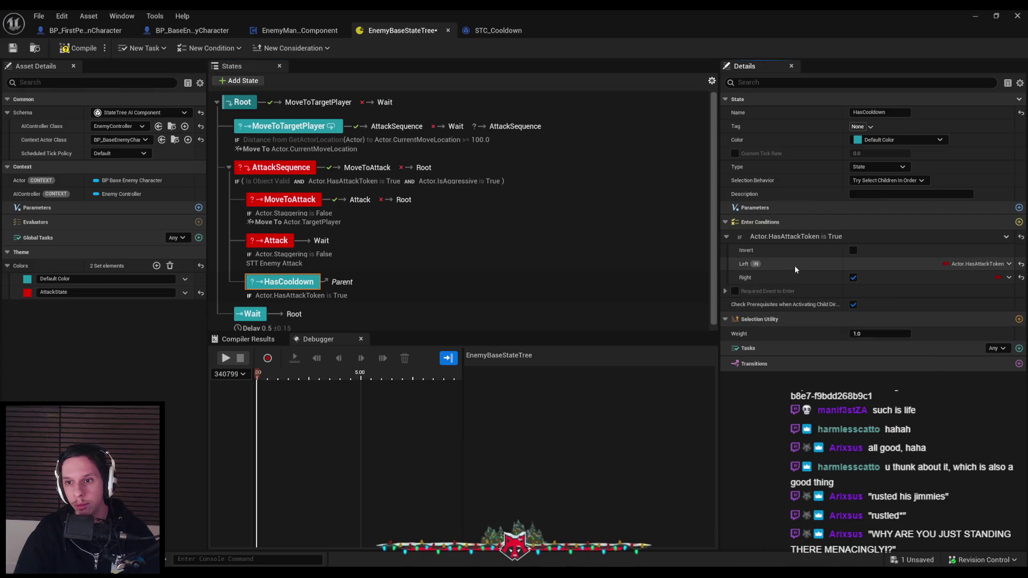
# Color HasCooldown with the AttackState colour and make it AttackSequence's first child.
pyautogui.click(894, 141)
pyautogui.click(878, 164)
pyautogui.moveTo(282, 281); pyautogui.dragTo(287, 194)
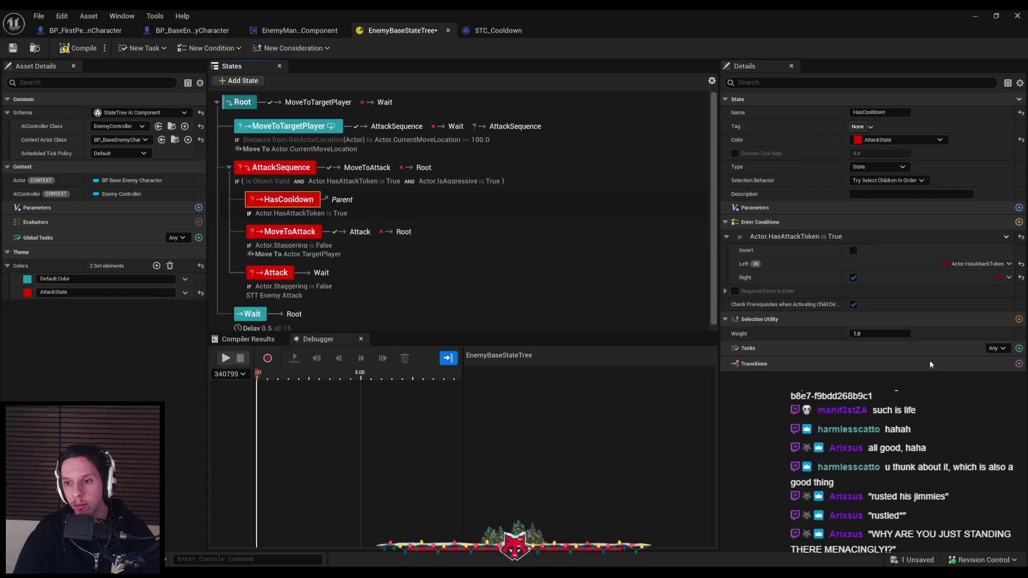
# Add an On Succeeded transition from HasCooldown to MoveToAttack.
pyautogui.click(1018, 364)
pyautogui.click(879, 391)
pyautogui.click(889, 411)
pyautogui.click(891, 408)
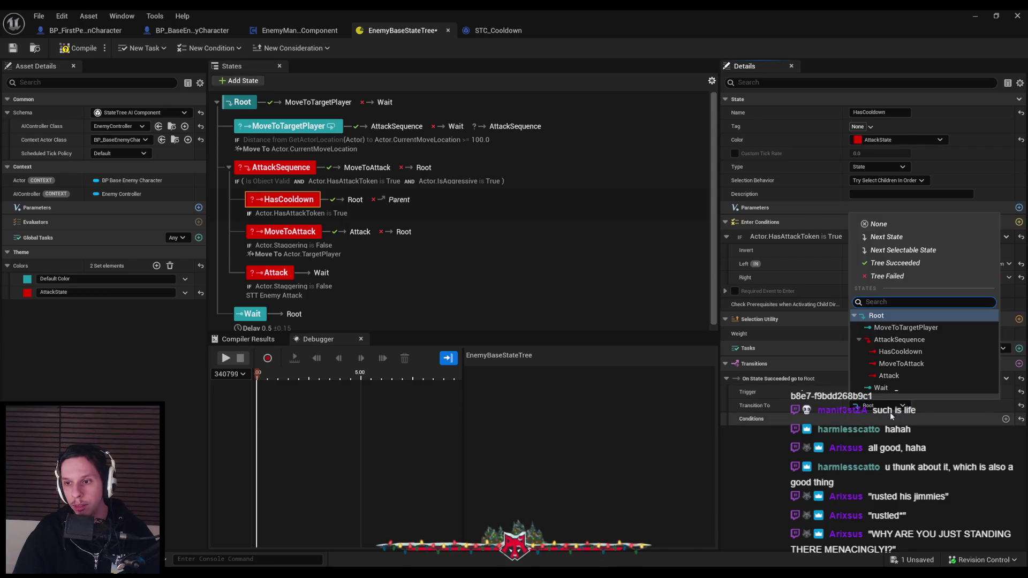
pyautogui.click(901, 364)
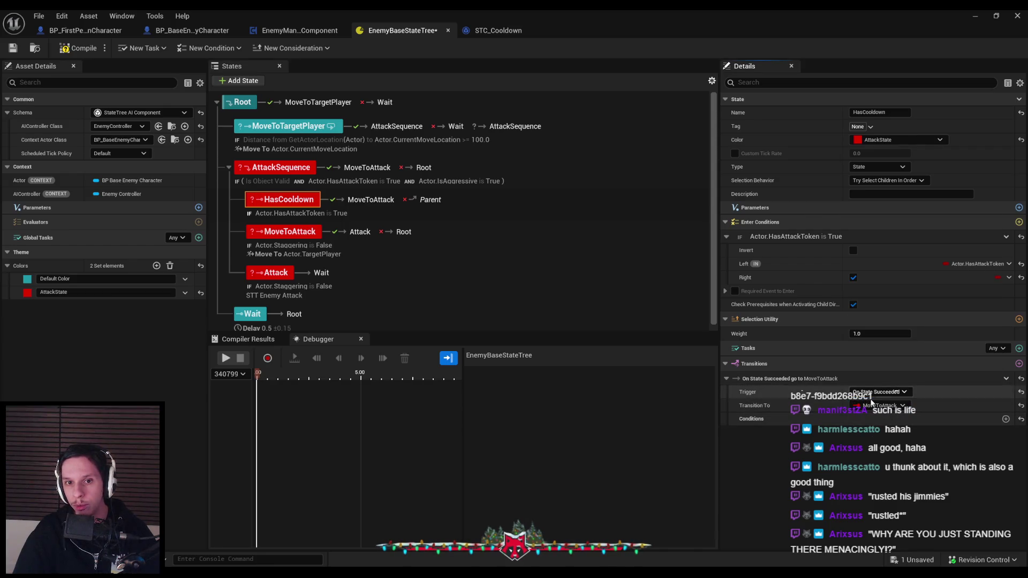
# Add an On Failed transition from HasCooldown to Root and save the state tree.
pyautogui.click(1019, 363)
pyautogui.click(891, 448)
pyautogui.click(883, 471)
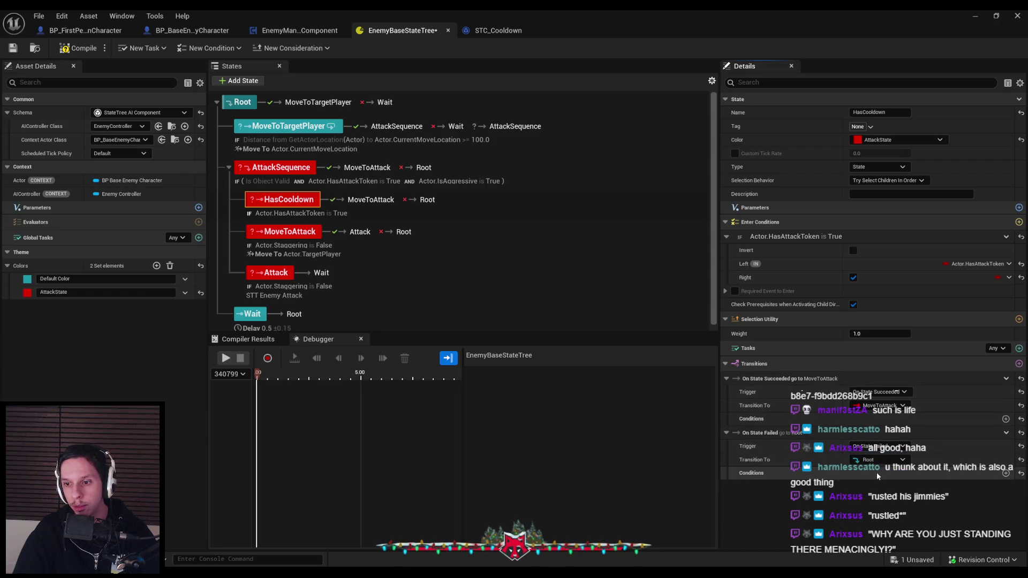
pyautogui.click(884, 460)
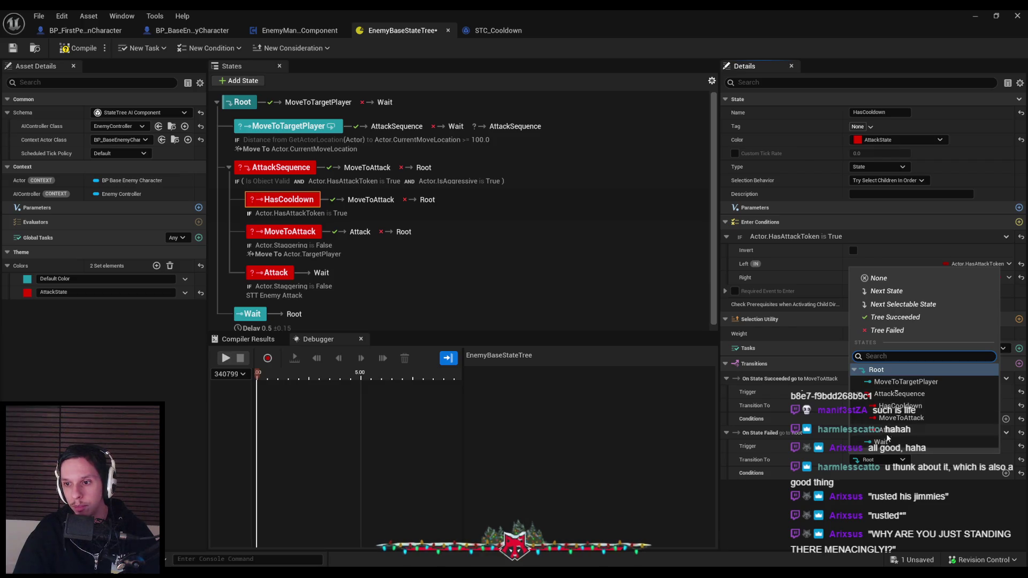
pyautogui.click(905, 381)
pyautogui.click(884, 463)
pyautogui.click(872, 371)
pyautogui.hotkey('ctrl', 's')
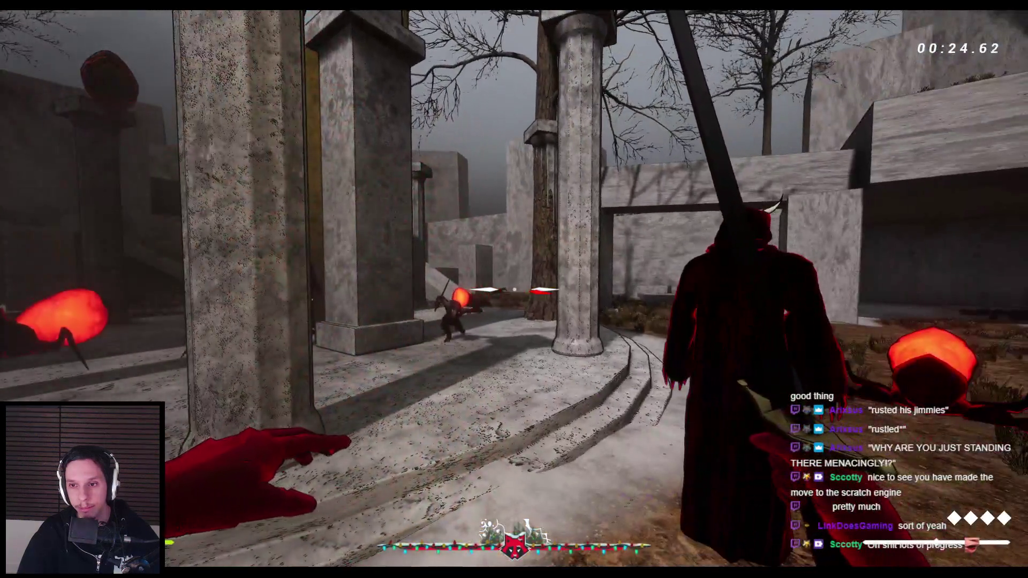
# Stop the play session and reopen EnemyBaseStateTree from the content assets.
pyautogui.press('Escape')
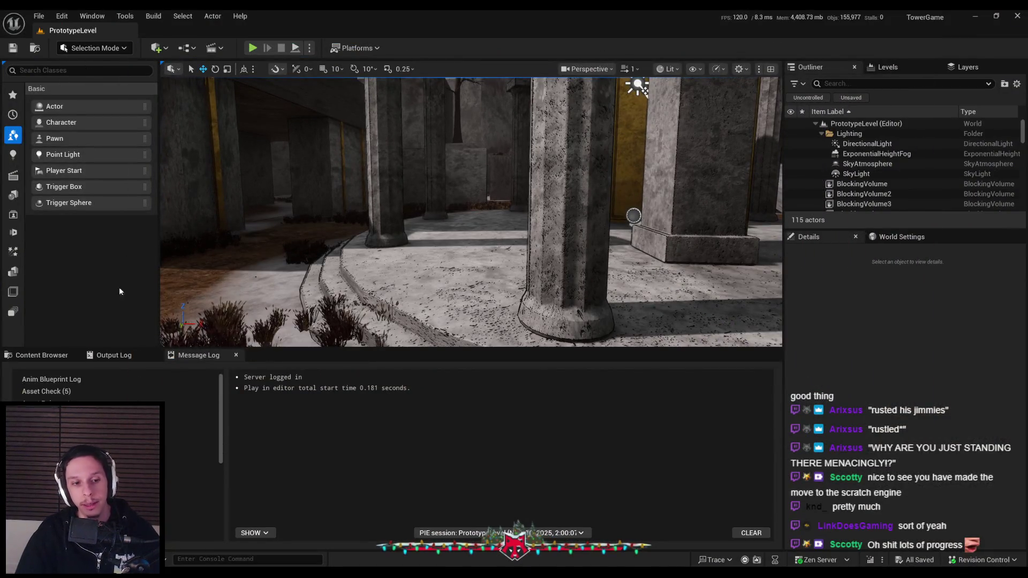
pyautogui.click(41, 355)
pyautogui.press('Return')
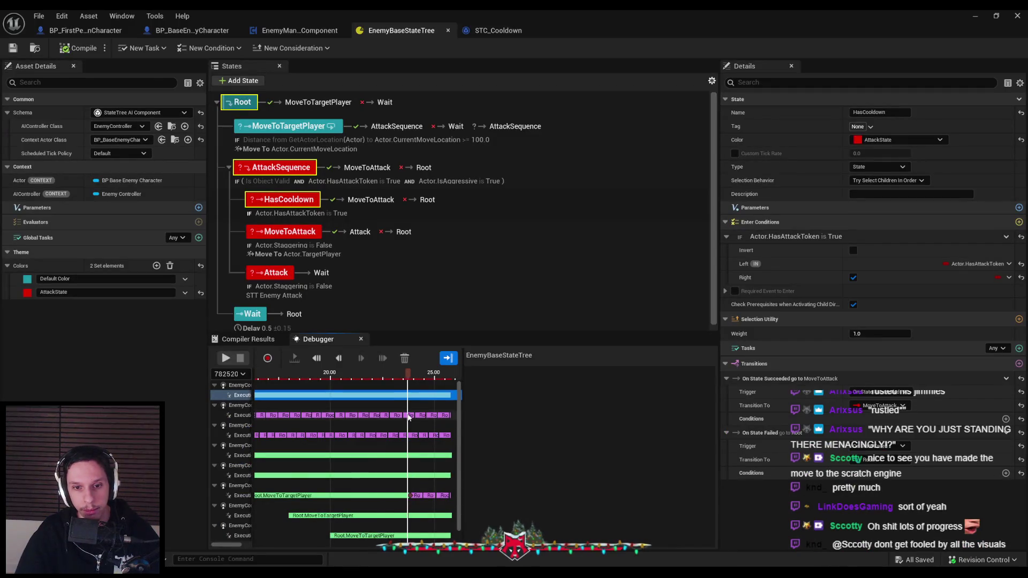
# Point AttackSequence's On State Succeeded transition to HasCooldown and save.
pyautogui.scroll(4, 407, 414)
pyautogui.scroll(-4, 409, 417)
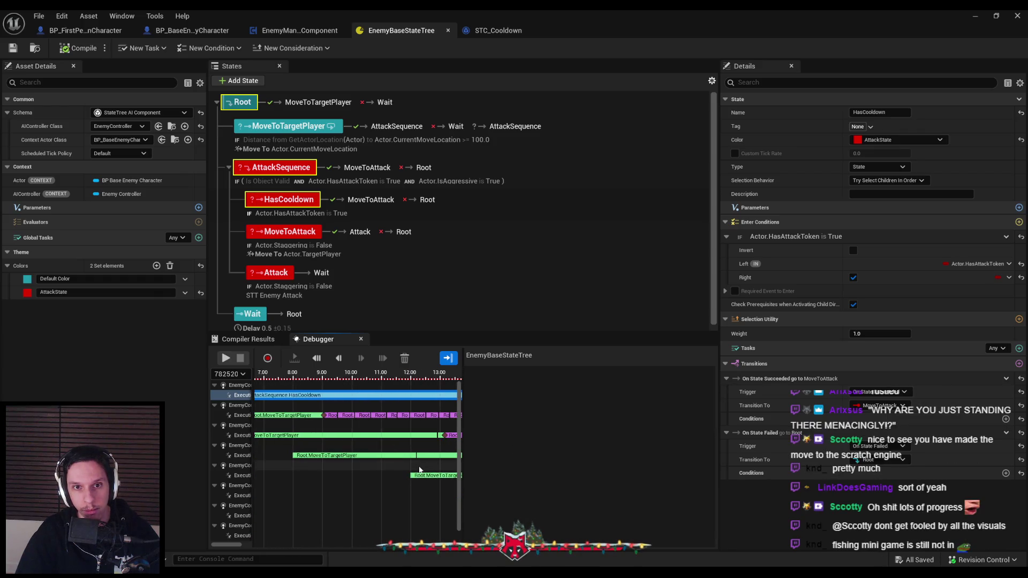
pyautogui.click(267, 179)
pyautogui.click(884, 416)
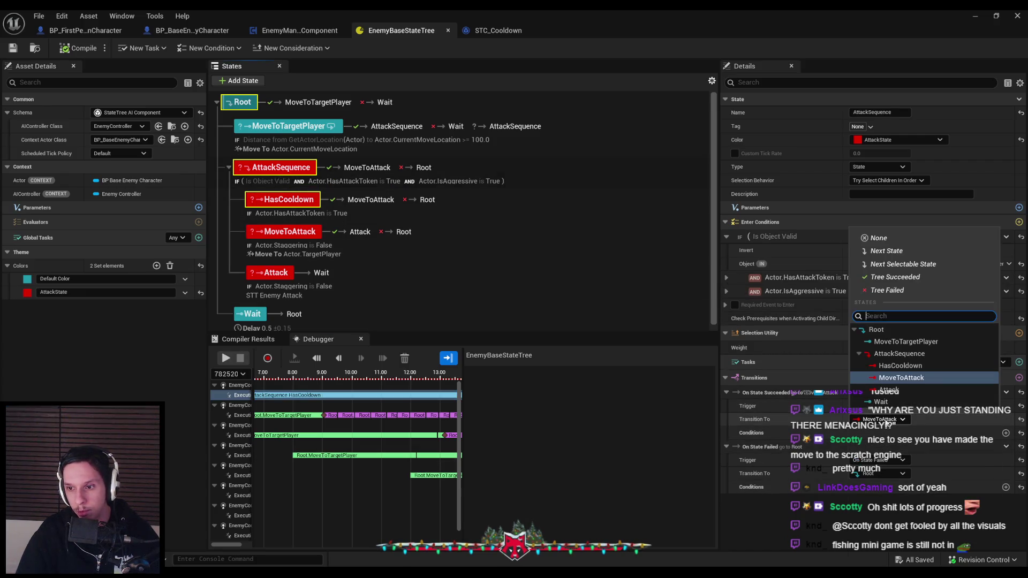
pyautogui.click(898, 365)
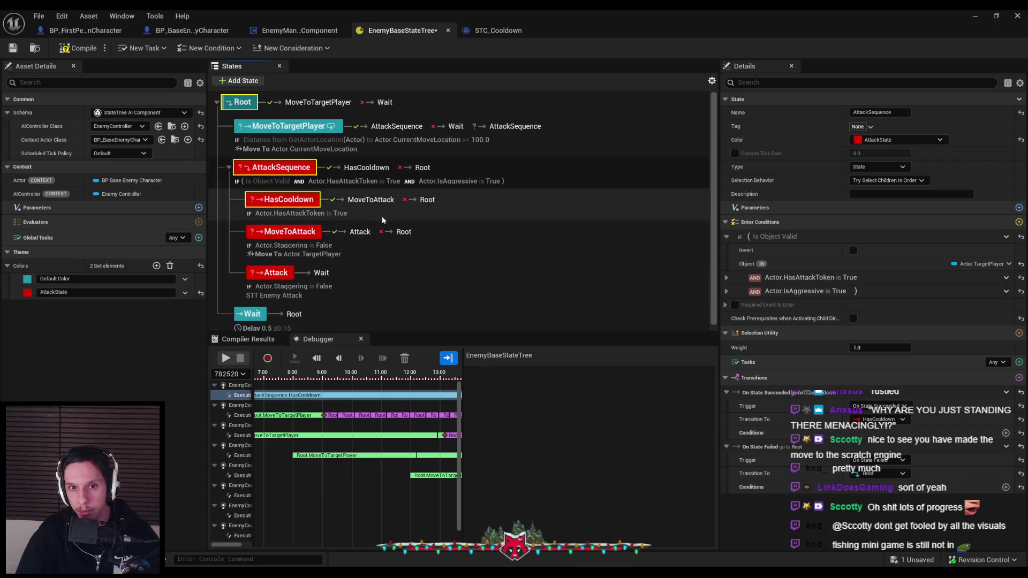
pyautogui.hotkey('ctrl', 's')
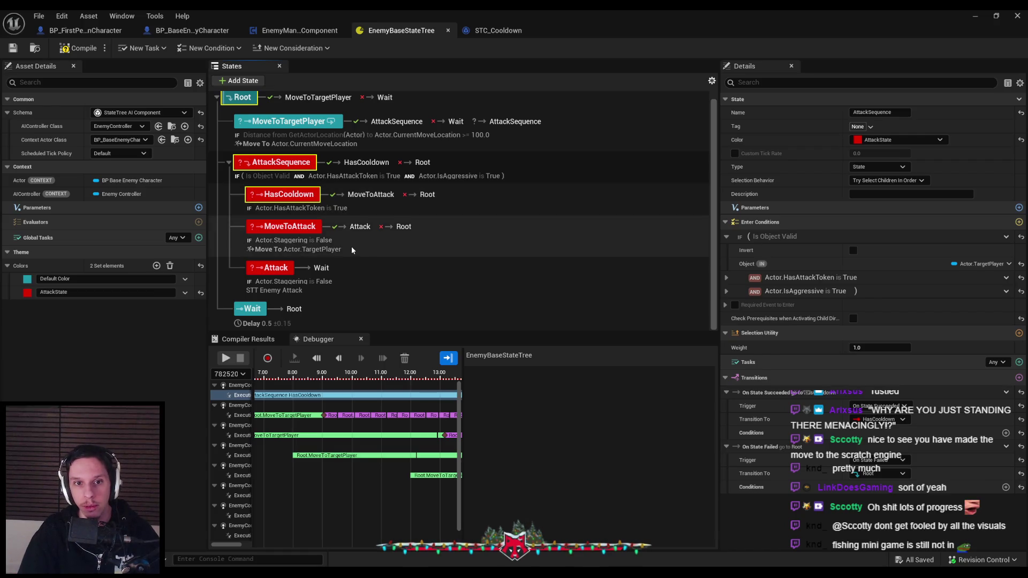
# Delete HasCooldown's HasAttackToken enter condition.
pyautogui.click(347, 208)
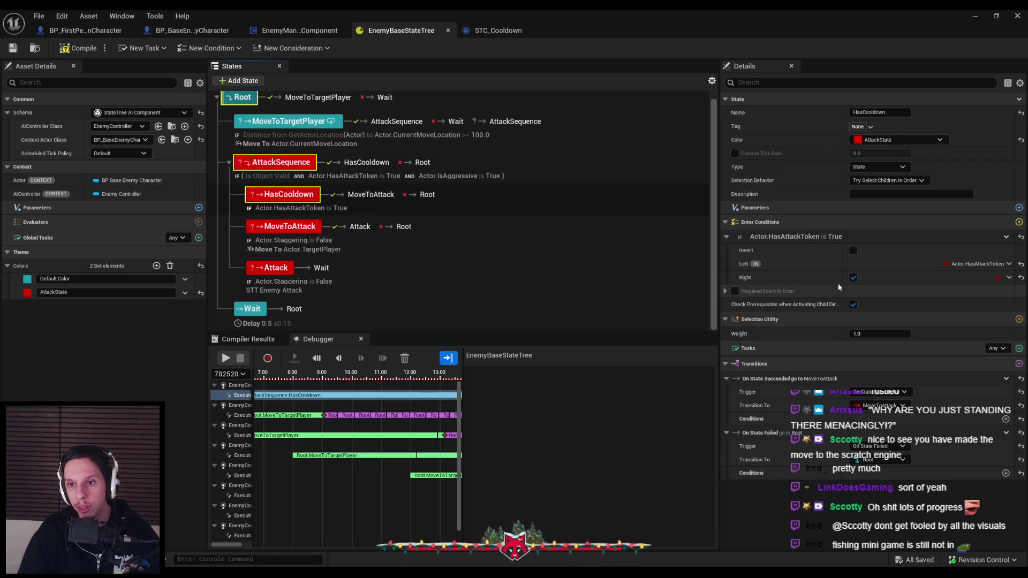
pyautogui.click(1006, 236)
pyautogui.click(937, 329)
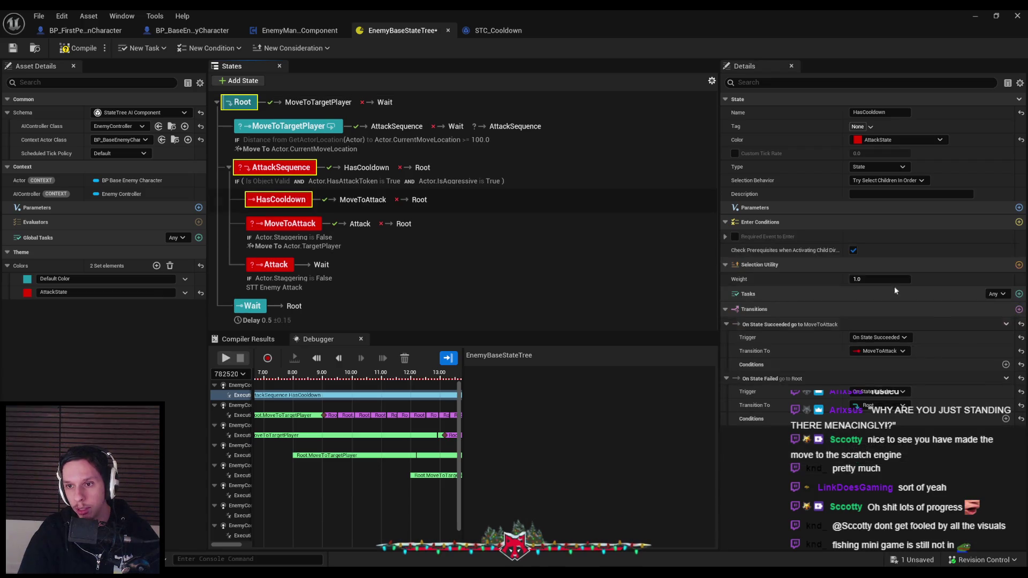
pyautogui.click(1019, 221)
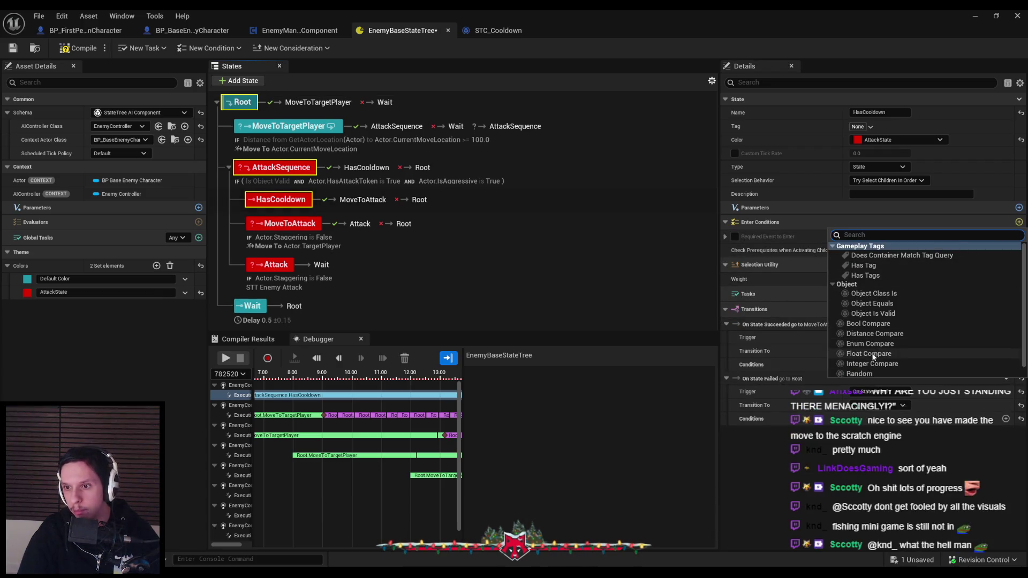
# Add an STC Cooldown enter condition named Attack with 7.0 cooldown time, then compile.
pyautogui.scroll(-3, 870, 322)
pyautogui.click(872, 371)
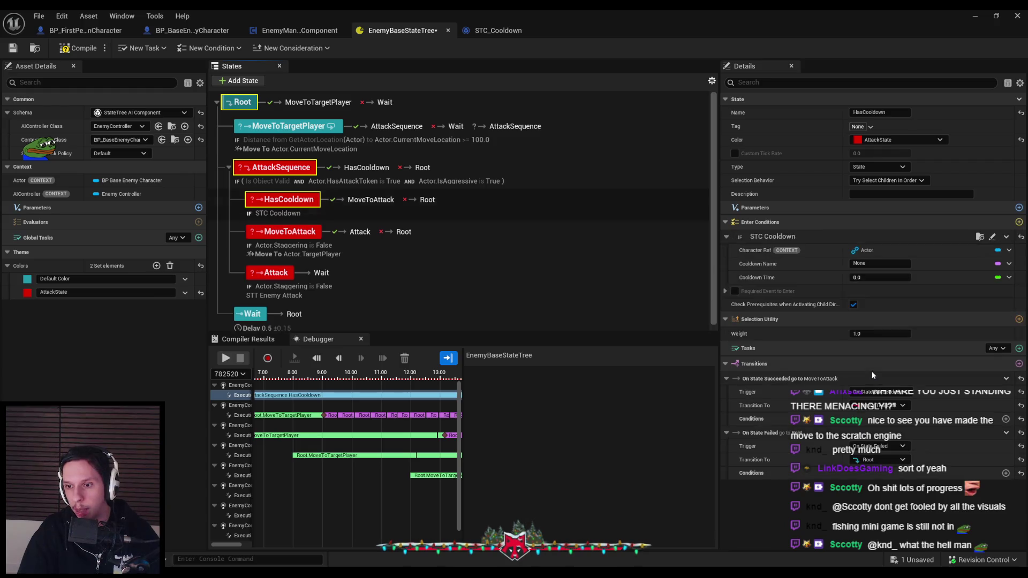
pyautogui.write('Attack')
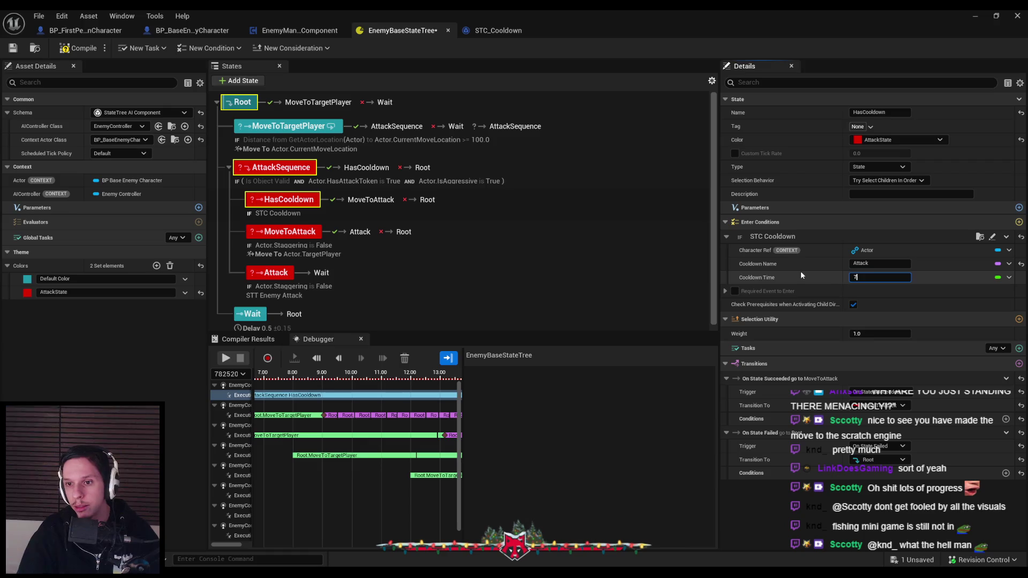
pyautogui.write('1')
pyautogui.press('Return')
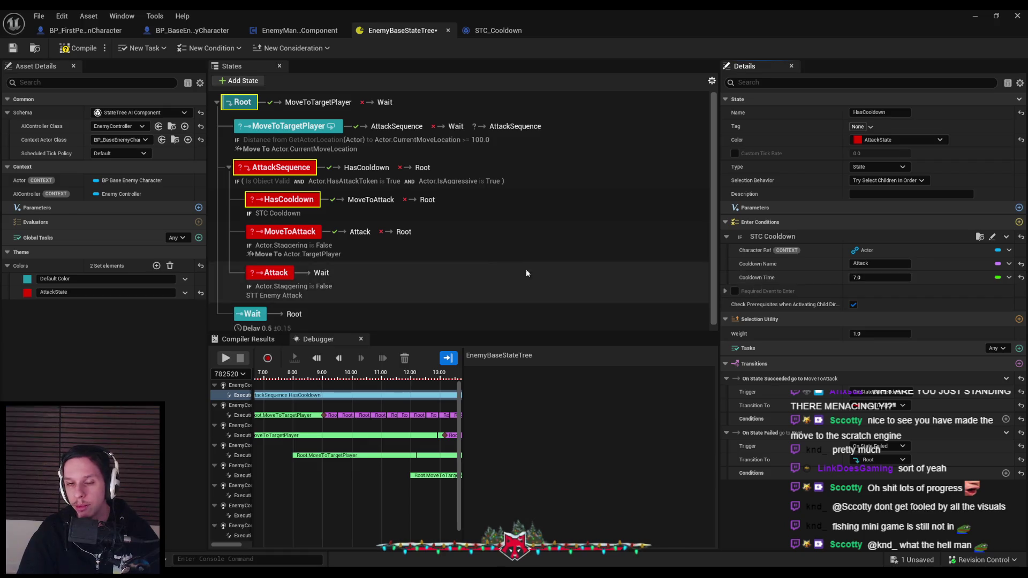
pyautogui.click(63, 49)
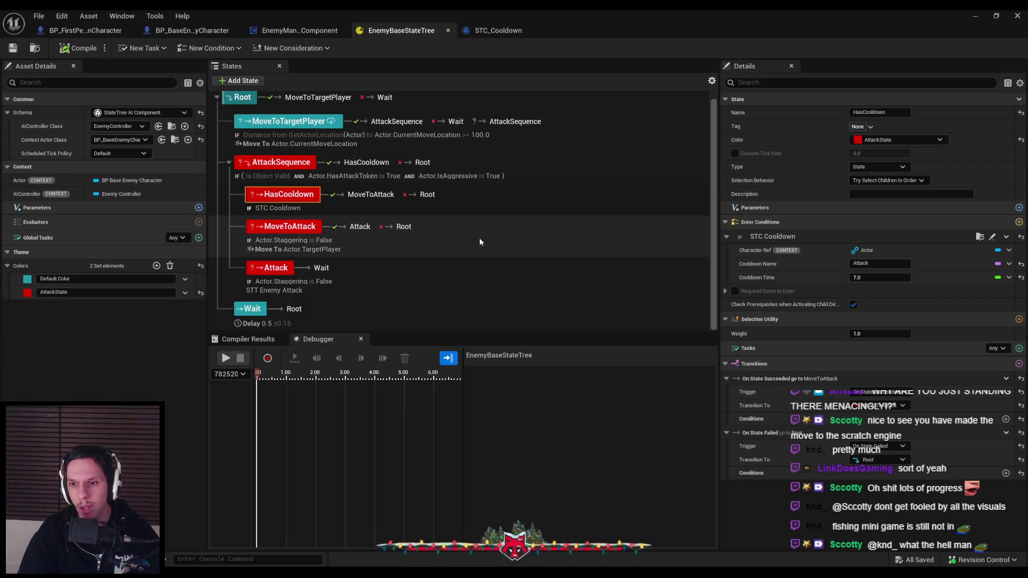
# Disable prerequisite checks for child states, review MoveToAttack and AttackSequence, and save.
pyautogui.click(853, 304)
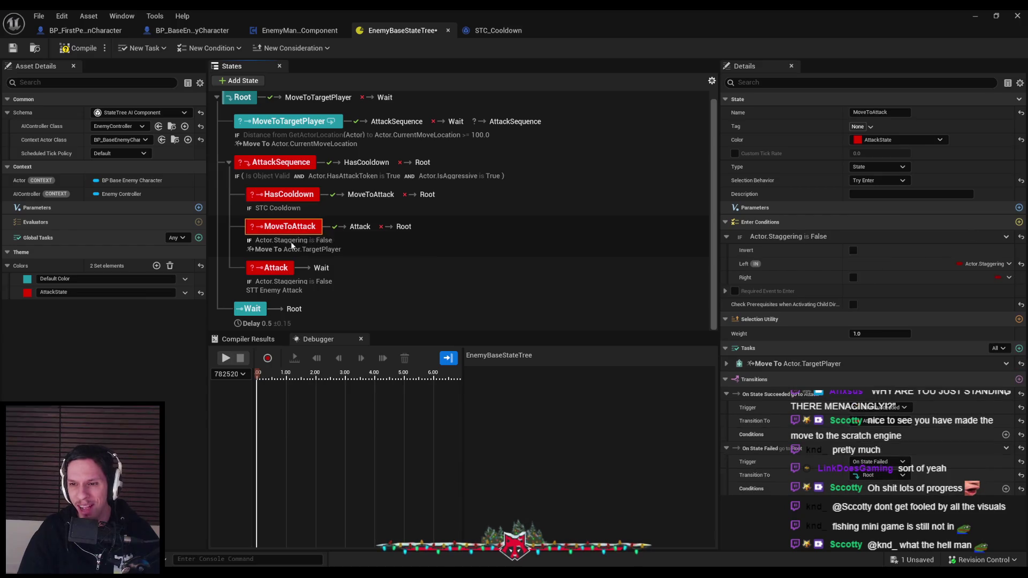
pyautogui.click(274, 269)
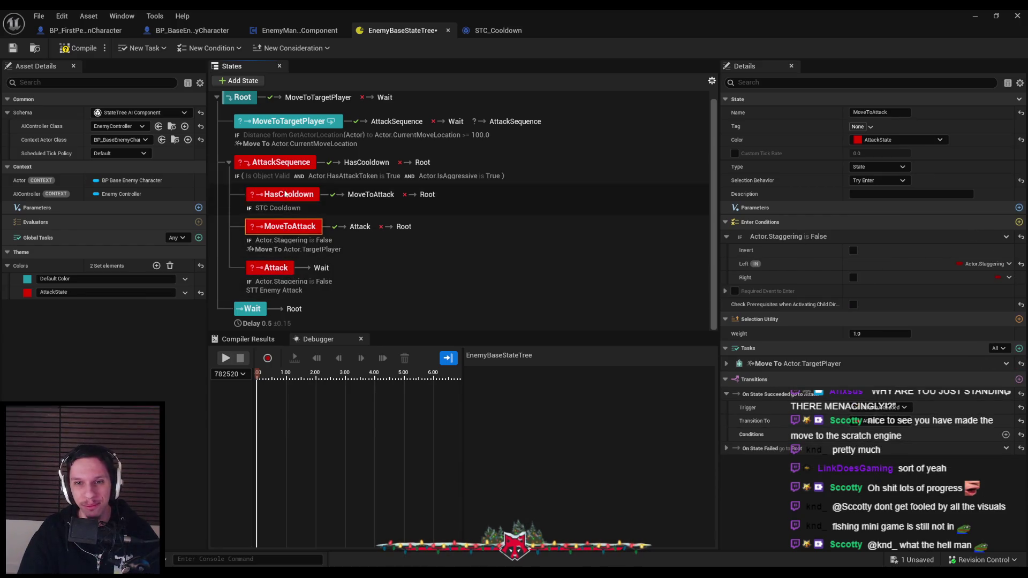
pyautogui.click(407, 169)
pyautogui.click(409, 279)
pyautogui.hotkey('ctrl', 's')
pyautogui.click(513, 232)
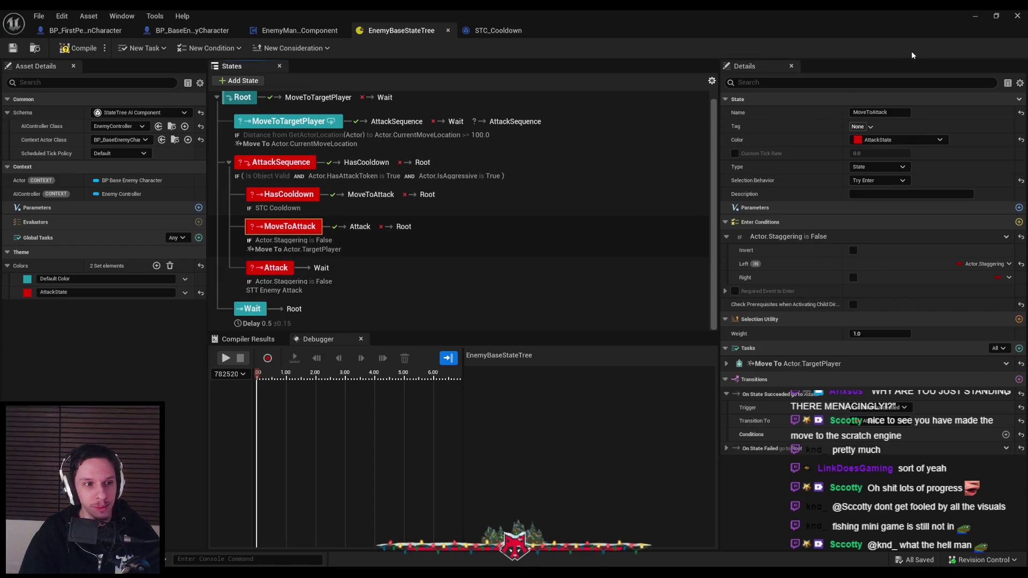
pyautogui.click(974, 16)
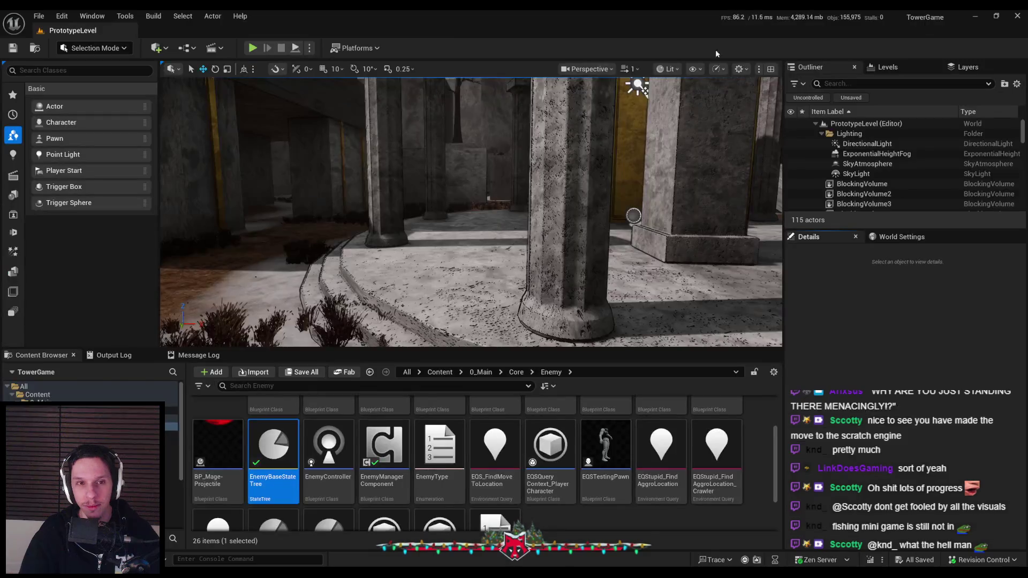
# Load DevTestLevel from the recent levels list.
pyautogui.click(39, 16)
pyautogui.moveTo(79, 91)
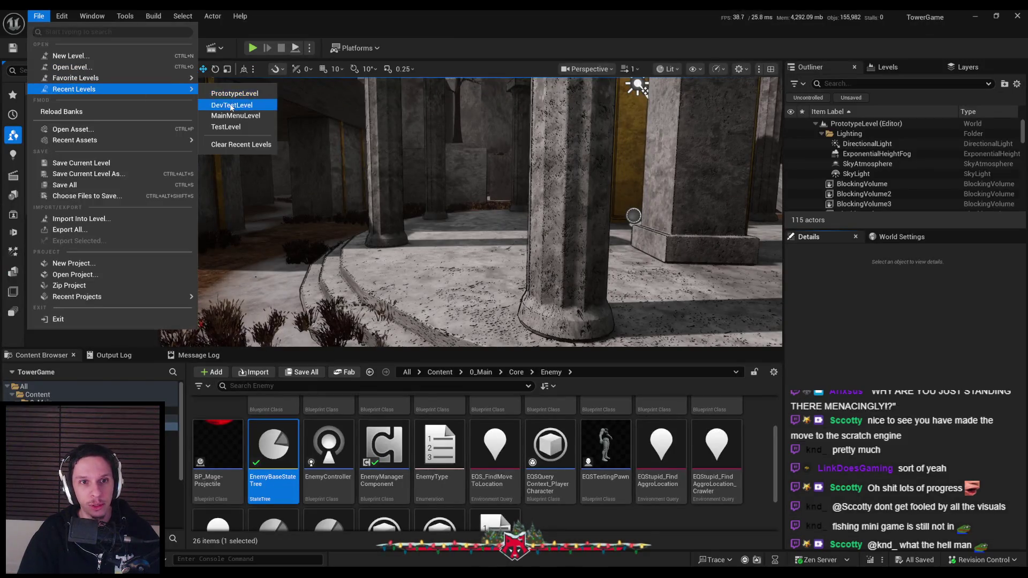
pyautogui.click(231, 105)
# Duplicate BP_Enemy-Grunt into a row of four grunts and start play-testing.
pyautogui.click(484, 188)
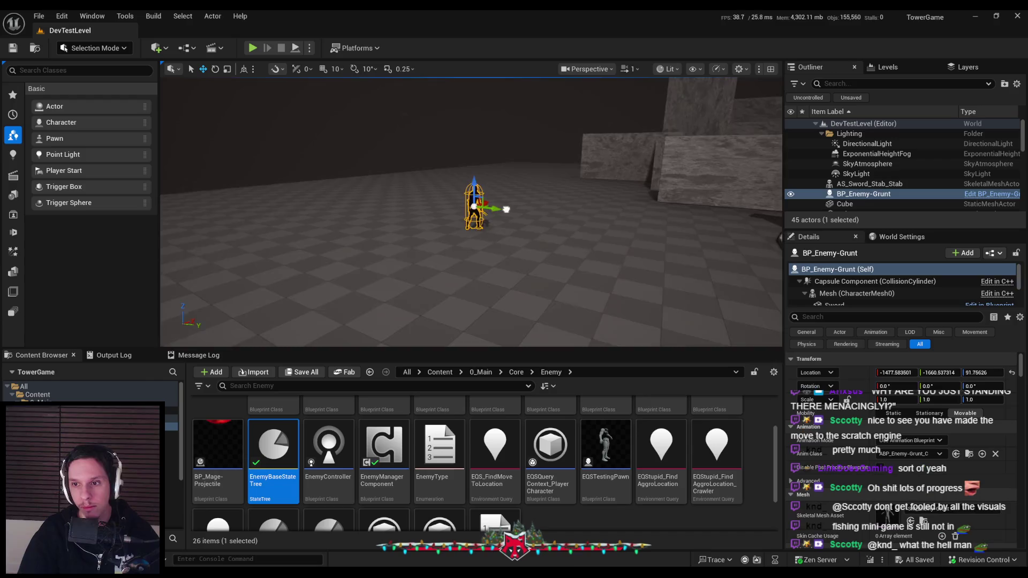
pyautogui.press('f')
pyautogui.hotkey('ctrl', 'd')
pyautogui.moveTo(471, 245); pyautogui.dragTo(656, 248)
pyautogui.hotkey('ctrl', 'd')
pyautogui.hotkey('ctrl', 'd')
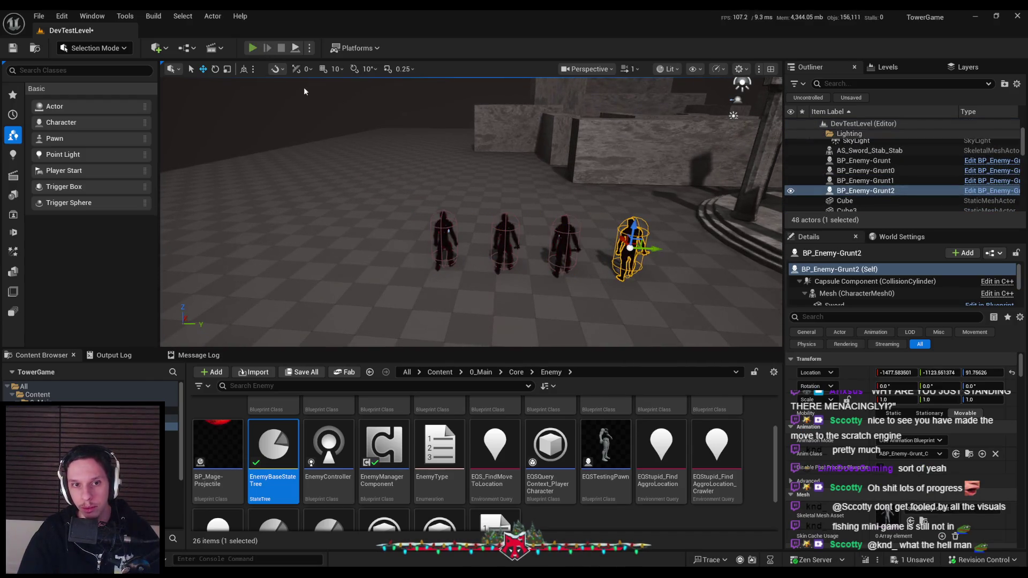
pyautogui.click(252, 47)
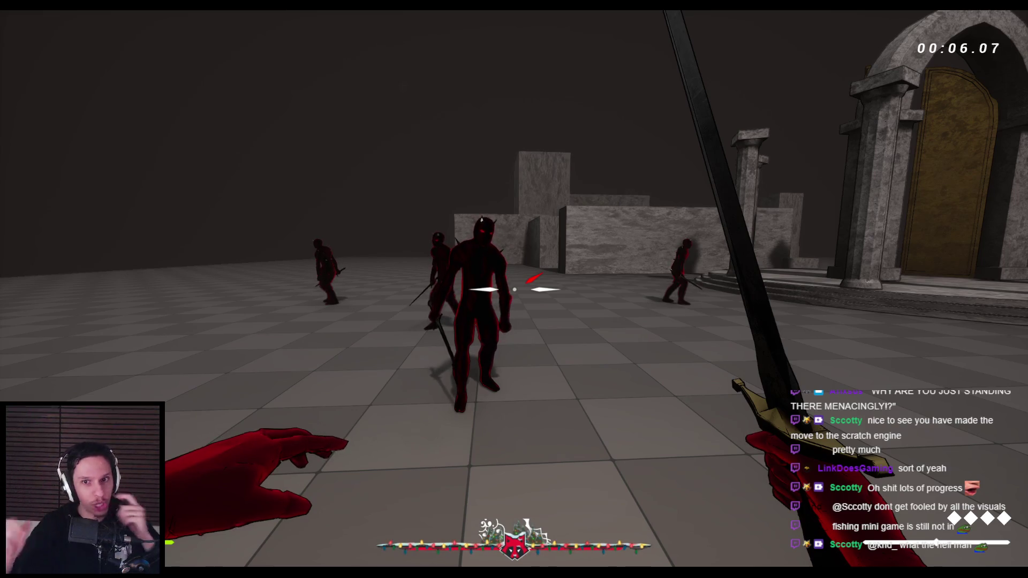
# Approach the enemies and swing the sword at them.
pyautogui.press('s')
pyautogui.press('w')
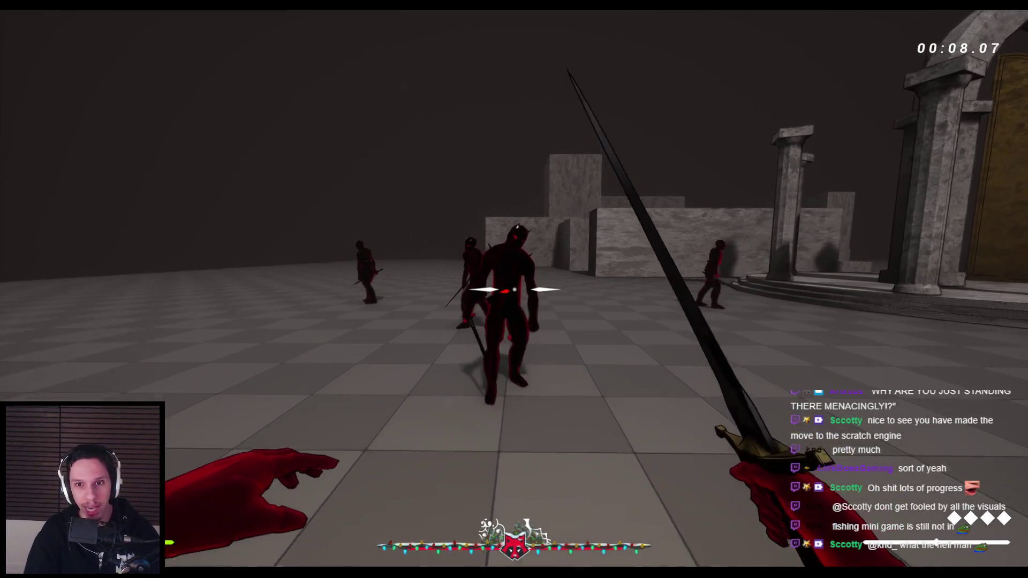
pyautogui.press('w')
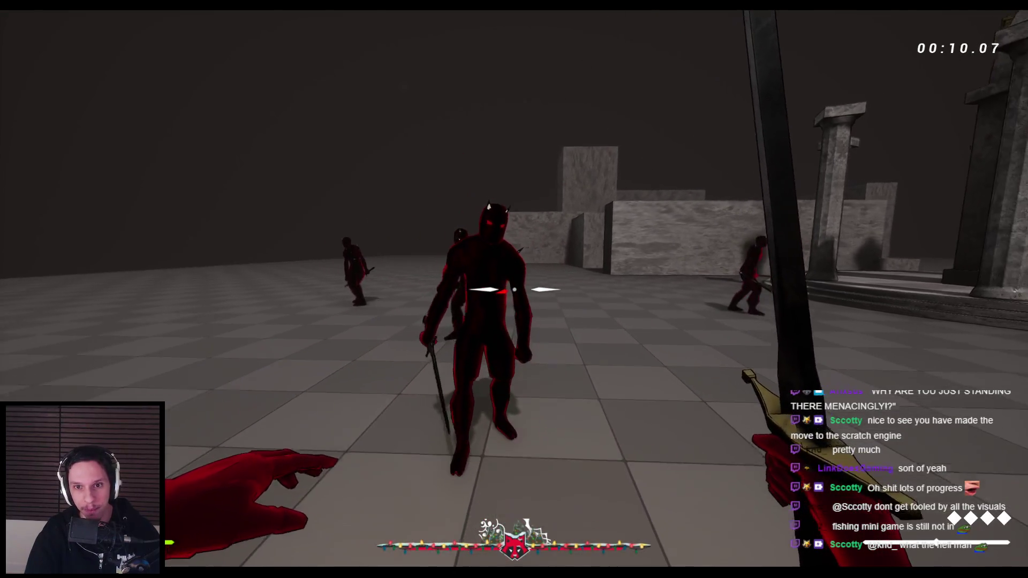
pyautogui.press('w')
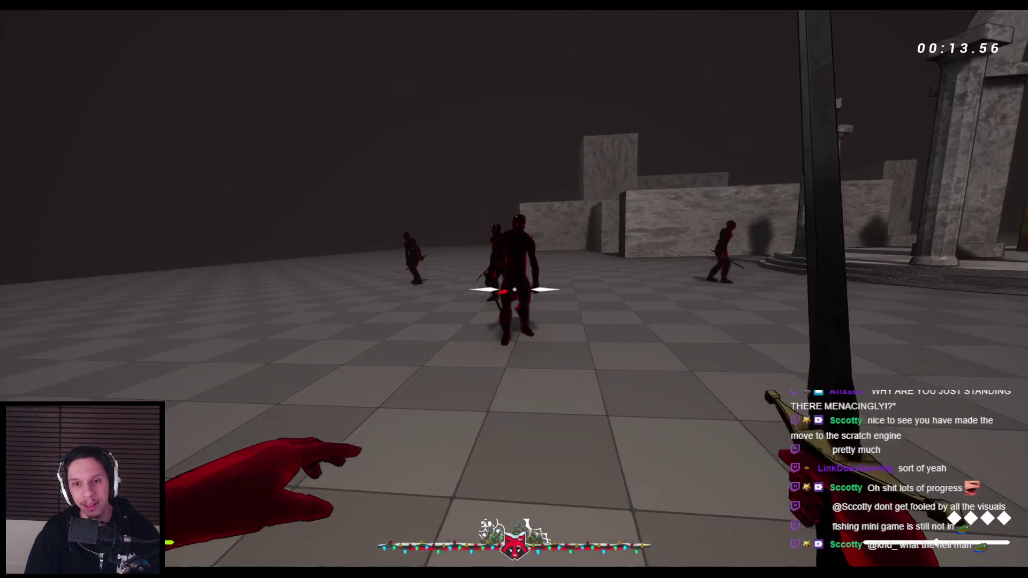
pyautogui.click(514, 289)
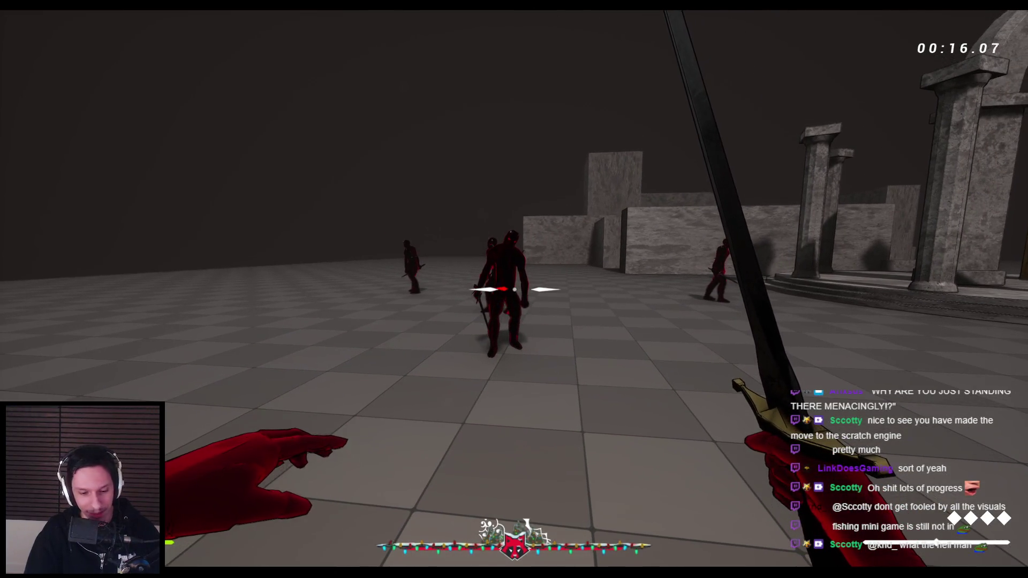
# Toggle gameplay debugger categories (Abilities, BehaviorTree, AI, navmesh), then end the session.
pyautogui.press("'")
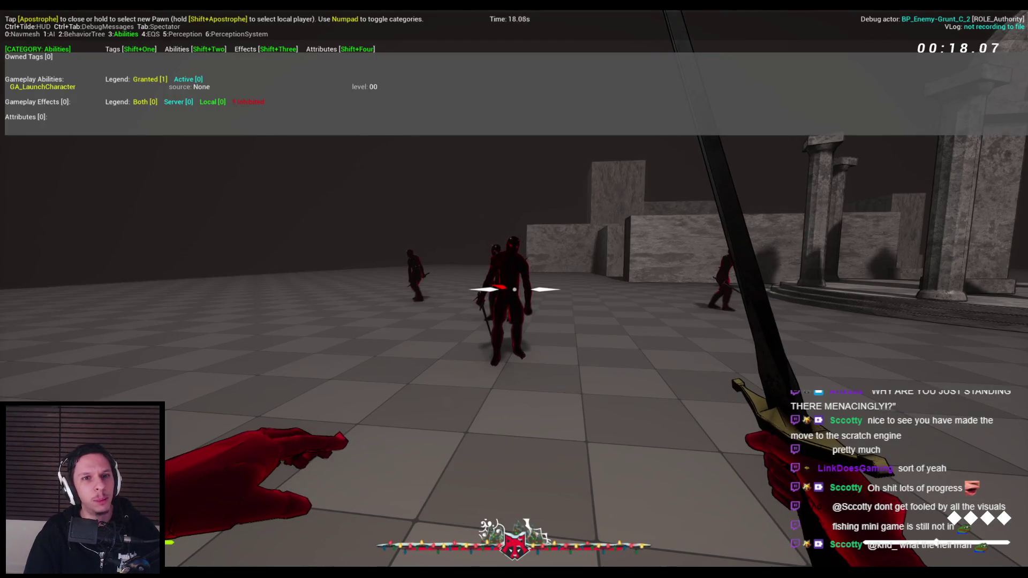
pyautogui.press('KP_3')
pyautogui.press('KP_2')
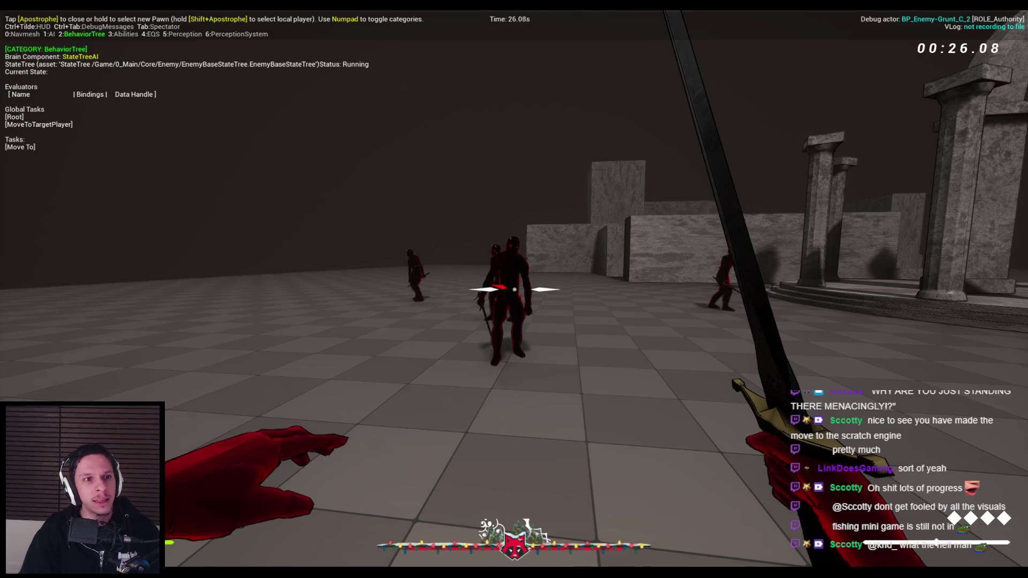
pyautogui.press('KP_2')
pyautogui.press('KP_1')
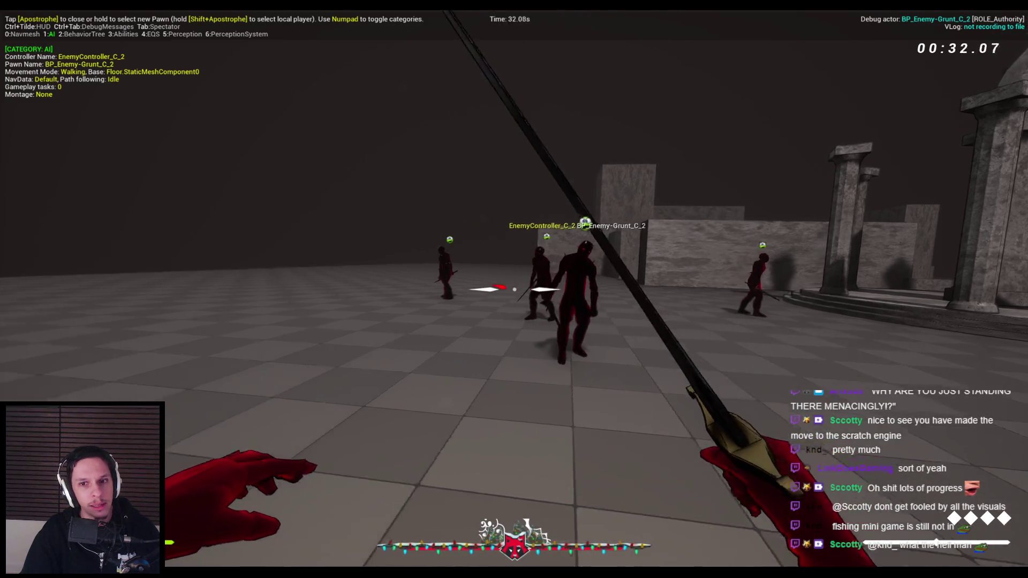
pyautogui.press('KP_0')
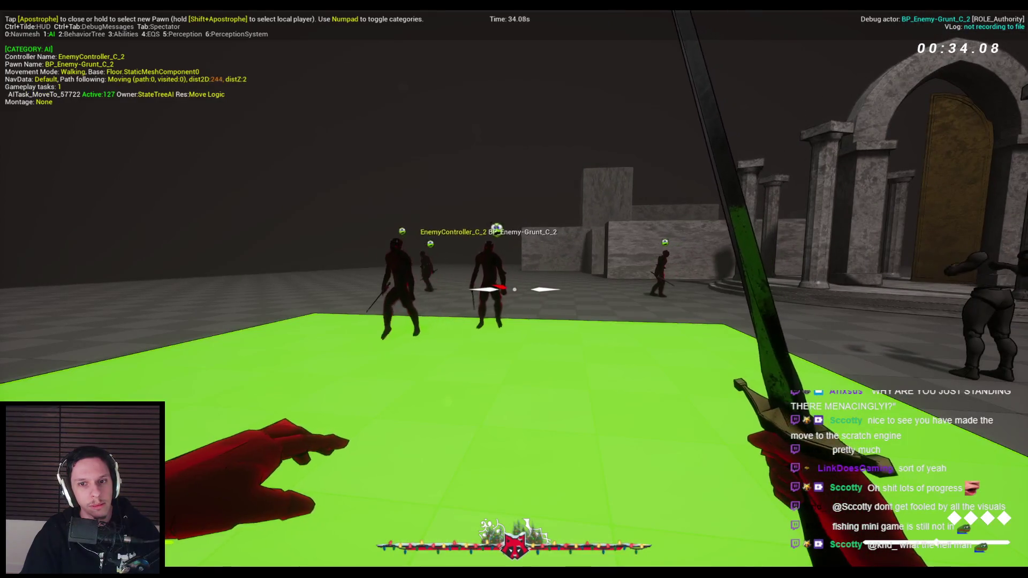
pyautogui.press('KP_0')
pyautogui.press('KP_1')
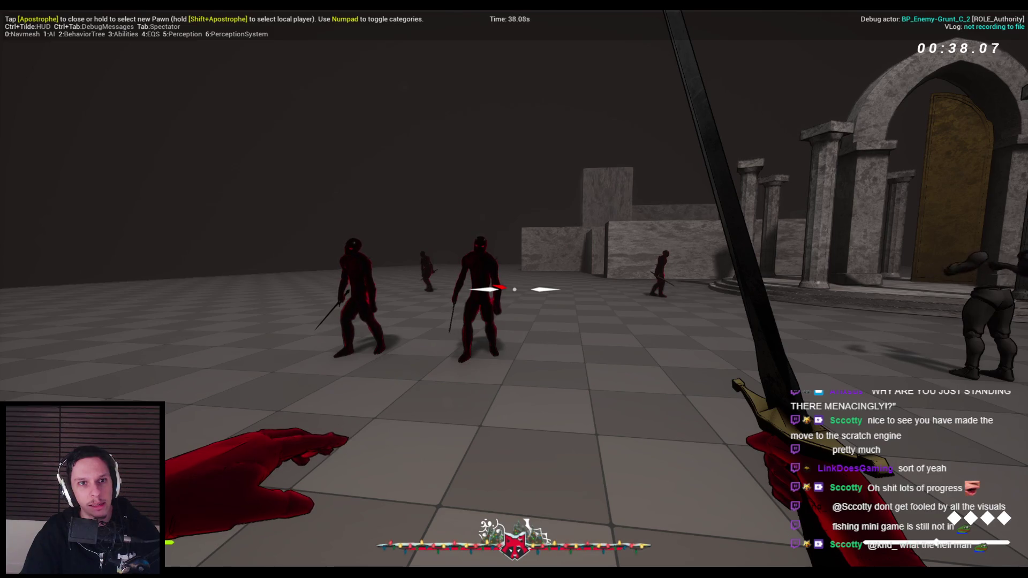
pyautogui.press('Escape')
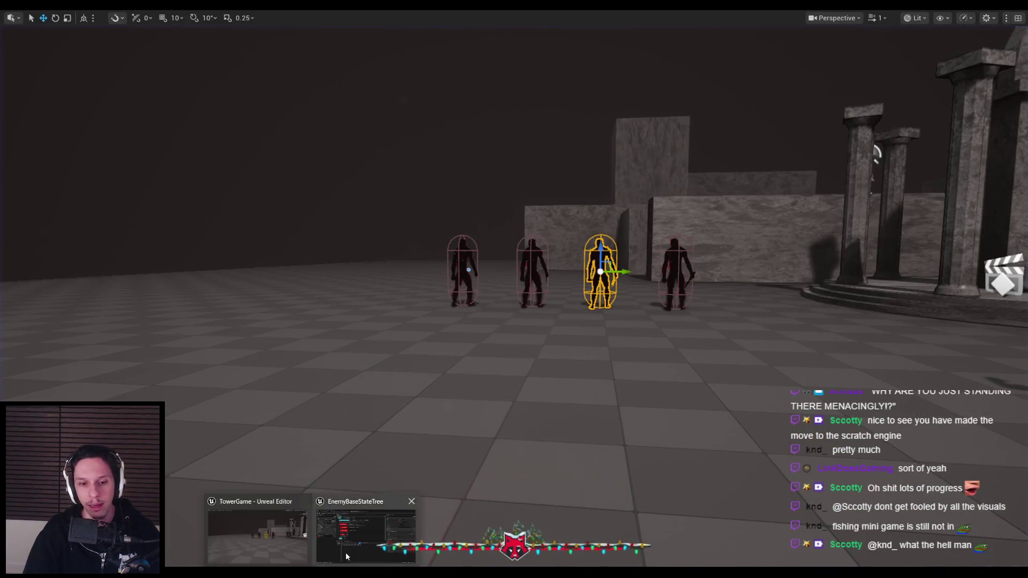
# Open EnemyManagerComponent's RemoveAggressiveAgent graph after reviewing AddAggressiveAgent and ChooseAttackingAgent.
pyautogui.click(396, 536)
pyautogui.click(193, 30)
pyautogui.click(279, 31)
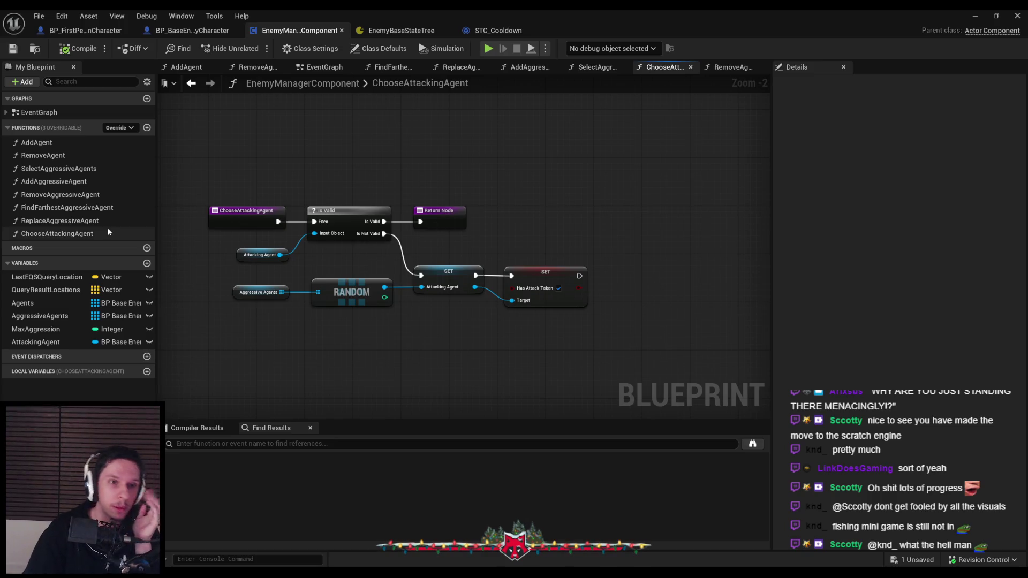
pyautogui.doubleClick(65, 195)
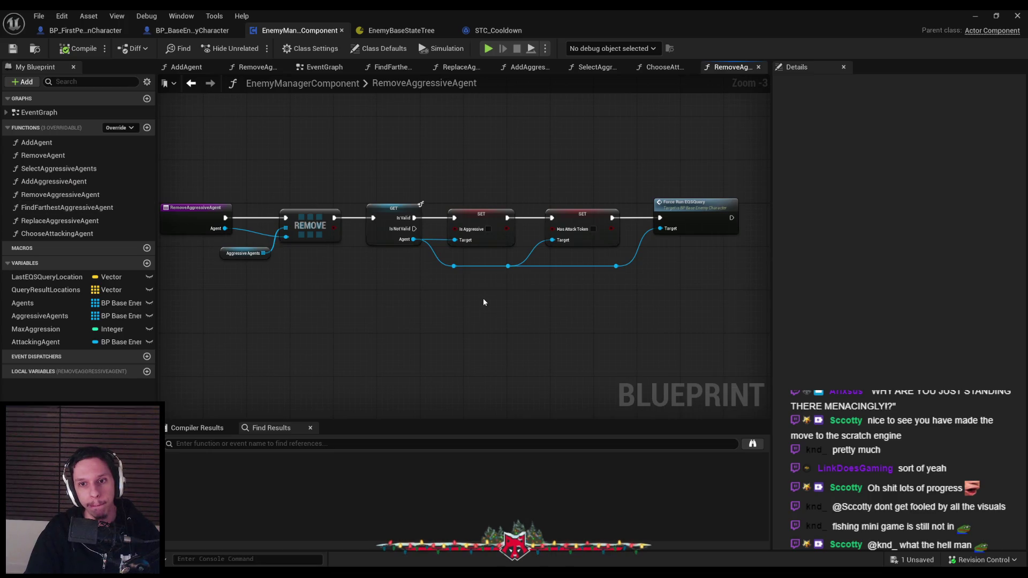
pyautogui.hotkey('alt', 'Left')
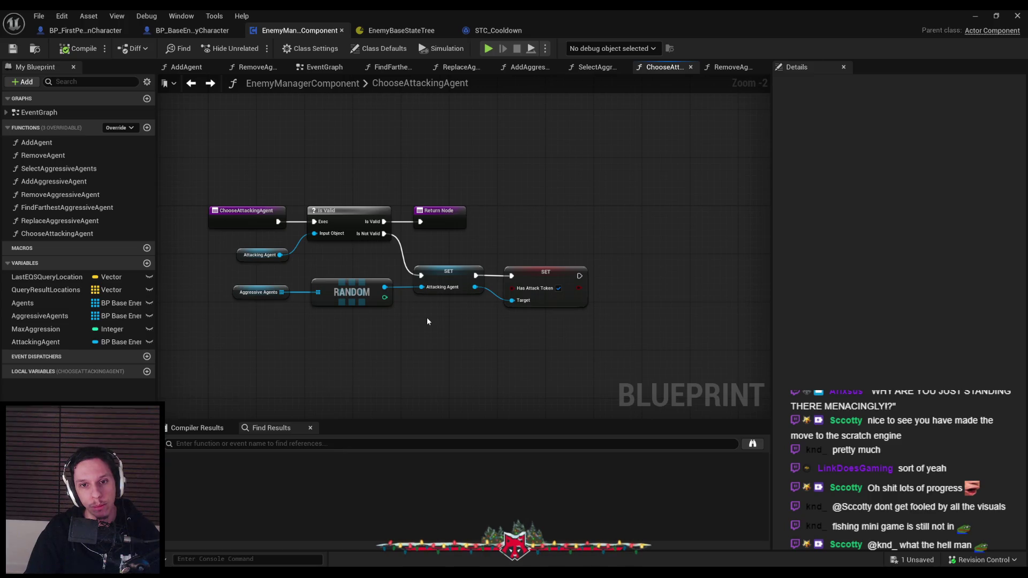
pyautogui.hotkey('alt', 'Left')
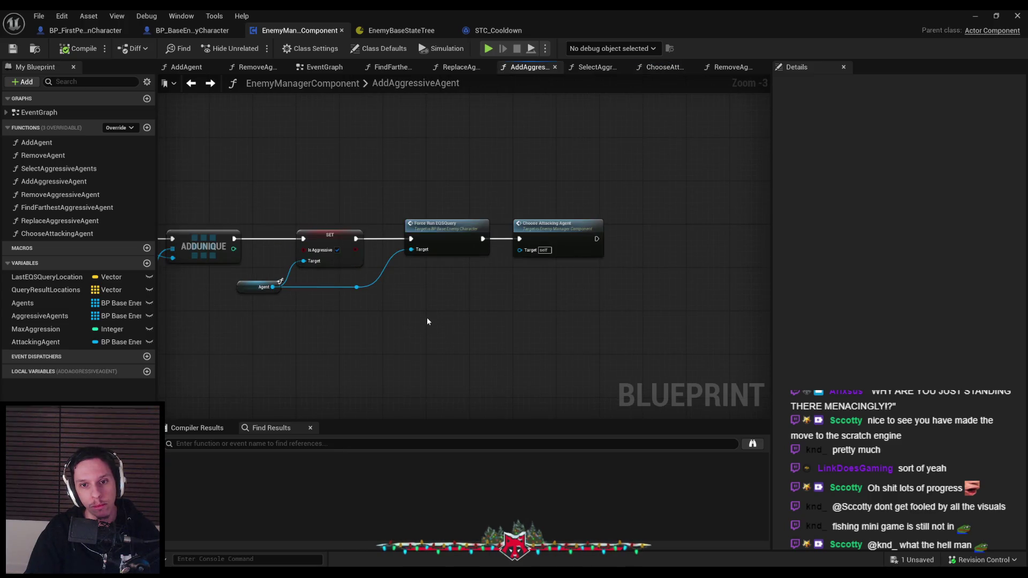
pyautogui.moveTo(427, 321); pyautogui.dragTo(643, 306)
pyautogui.click(211, 84)
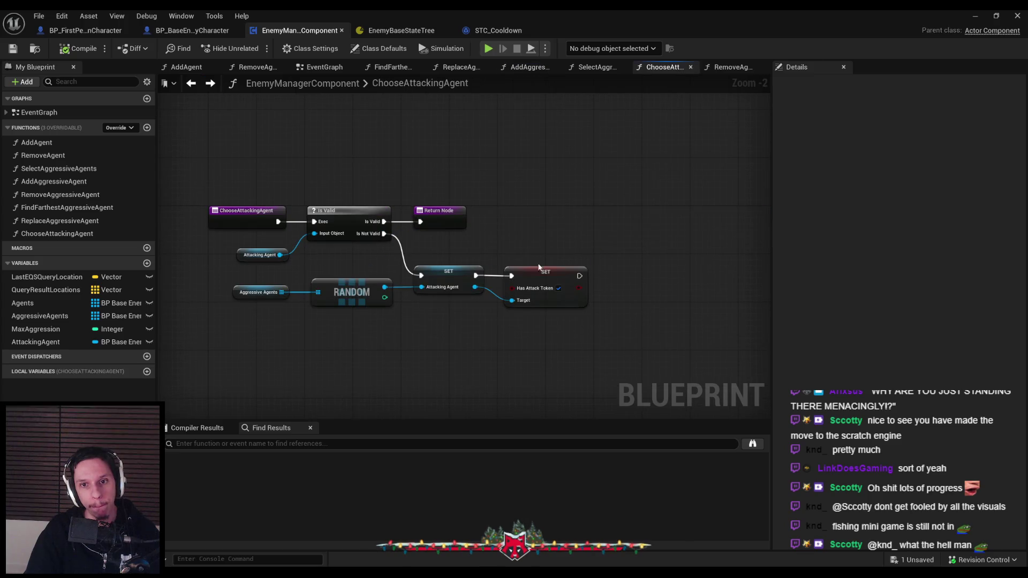
pyautogui.click(211, 84)
pyautogui.scroll(2, 607, 301)
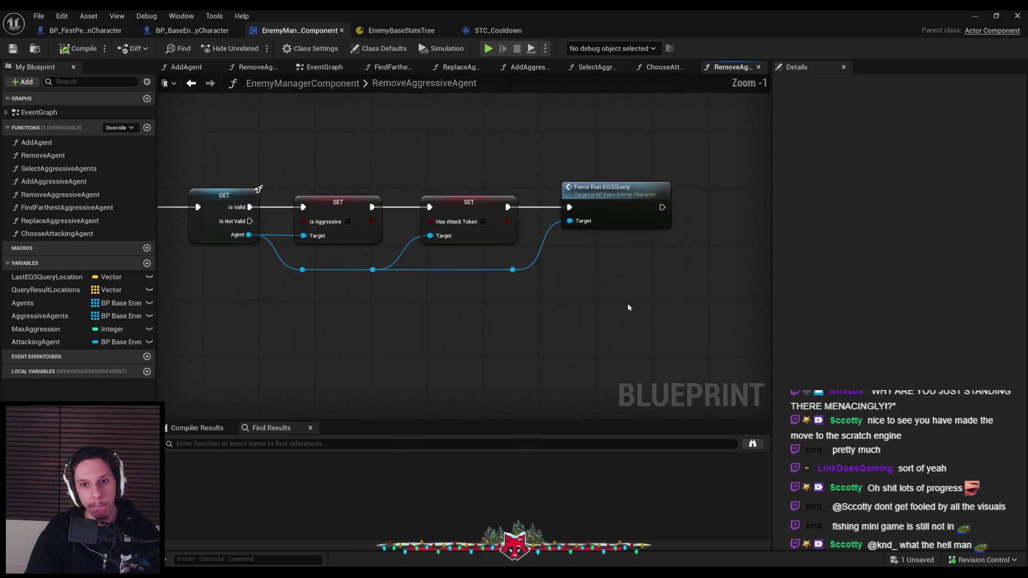
# Shift the Has Attack Token setter and following nodes right, adding a reroute on the agent wire.
pyautogui.moveTo(643, 176); pyautogui.dragTo(472, 273)
pyautogui.moveTo(465, 212); pyautogui.dragTo(648, 209)
pyautogui.click(458, 258)
pyautogui.doubleClick(366, 264)
# Add a Has Attack Token getter from the agent reroute and feed it into a new Branch node.
pyautogui.moveTo(366, 264)
pyautogui.mouseDown()
pyautogui.moveTo(381, 270)
pyautogui.moveTo(420, 230)
pyautogui.mouseUp()
pyautogui.write('has attack')
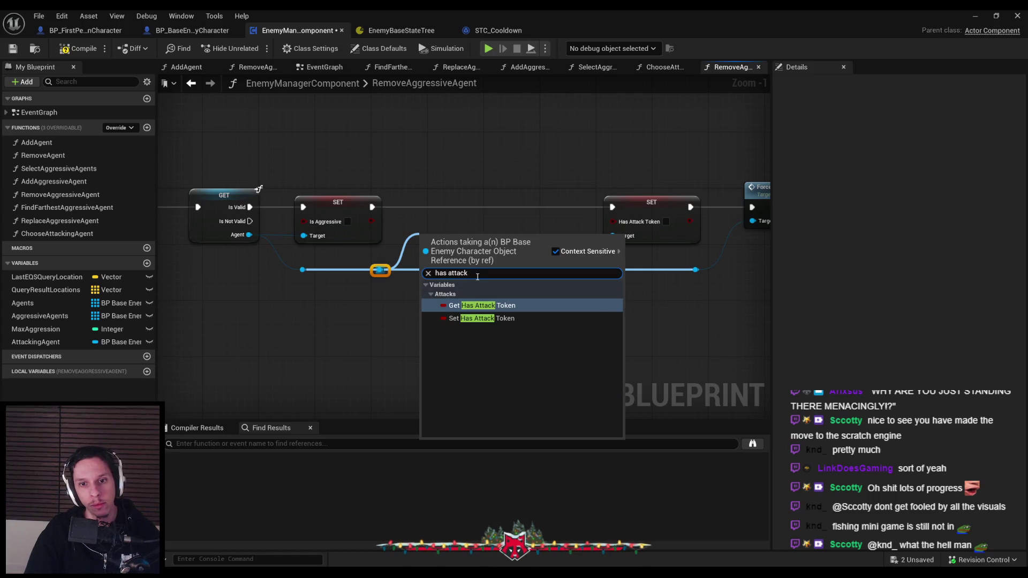
pyautogui.press('Return')
pyautogui.scroll(1, 464, 250)
pyautogui.moveTo(505, 246)
pyautogui.mouseDown()
pyautogui.moveTo(508, 201)
pyautogui.moveTo(540, 186)
pyautogui.moveTo(359, 202)
pyautogui.mouseUp()
pyautogui.write('branch')
pyautogui.press('Return')
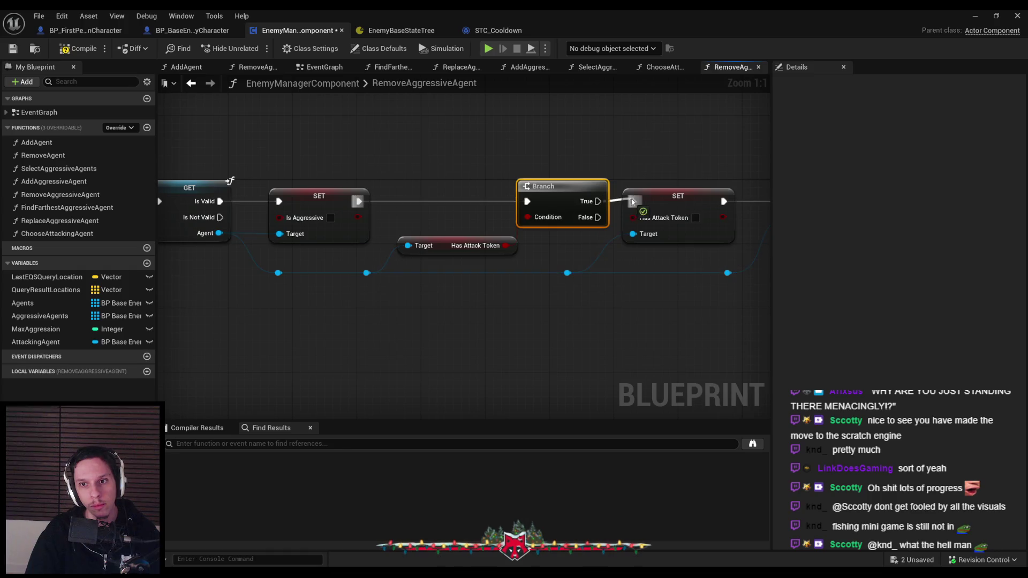
# Shift Force Run EQSQuery about 315 px right and move the Has Attack Token setter up-right.
pyautogui.scroll(-1, 642, 214)
pyautogui.moveTo(509, 321); pyautogui.dragTo(462, 295)
pyautogui.keyDown('ctrl'); pyautogui.click(423, 219); pyautogui.keyUp('ctrl')
pyautogui.moveTo(423, 219); pyautogui.dragTo(592, 220)
pyautogui.click(413, 282)
pyautogui.moveTo(475, 247)
pyautogui.mouseDown()
pyautogui.moveTo(493, 195)
pyautogui.moveTo(503, 198)
pyautogui.mouseUp()
# Chain a Set AttackingAgent node before Force Run EQSQuery and wire Branch False into it.
pyautogui.click(523, 289)
pyautogui.moveTo(36, 342)
pyautogui.mouseDown()
pyautogui.moveTo(581, 206)
pyautogui.moveTo(543, 198)
pyautogui.mouseUp()
pyautogui.click(603, 215)
pyautogui.moveTo(647, 198); pyautogui.dragTo(745, 248)
pyautogui.moveTo(404, 262)
pyautogui.mouseDown()
pyautogui.moveTo(755, 259)
pyautogui.moveTo(721, 247)
pyautogui.mouseUp()
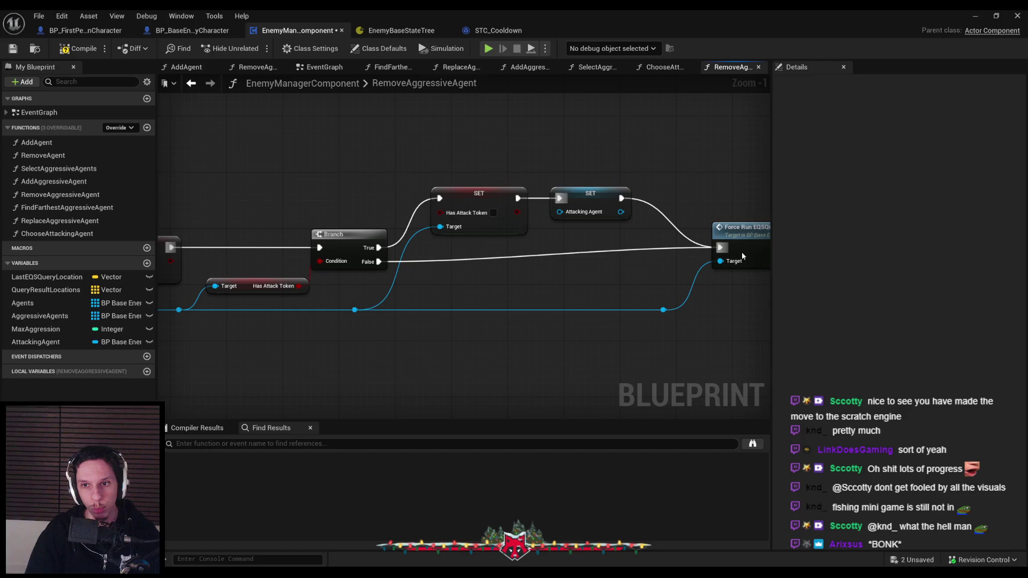
# Compile, tidy the two SET nodes, save the blueprint and minimize the editor.
pyautogui.scroll(-1, 603, 284)
pyautogui.click(73, 48)
pyautogui.moveTo(482, 152); pyautogui.dragTo(562, 160)
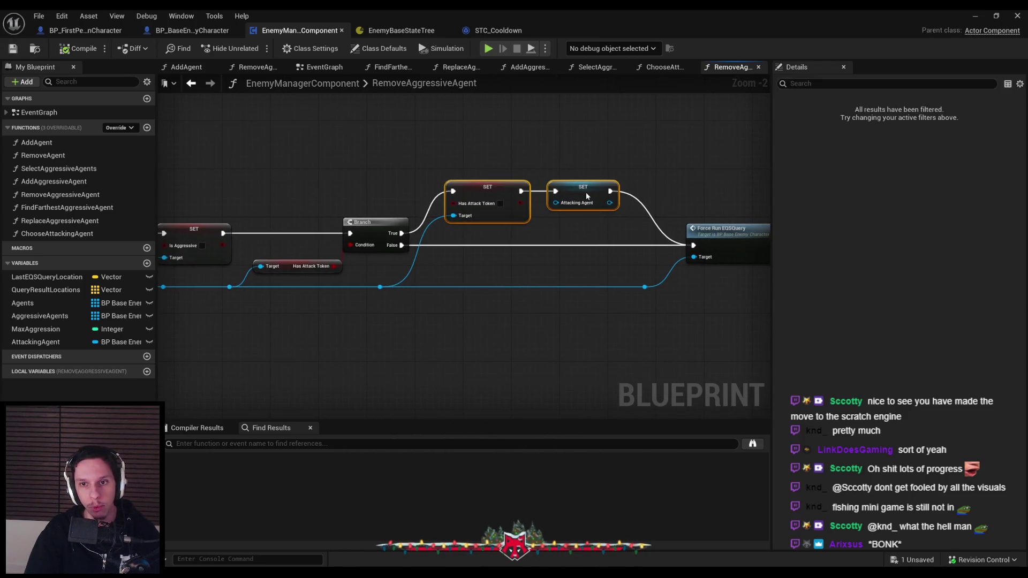
pyautogui.moveTo(492, 187); pyautogui.dragTo(499, 188)
pyautogui.click(563, 152)
pyautogui.hotkey('ctrl', 's')
pyautogui.click(974, 16)
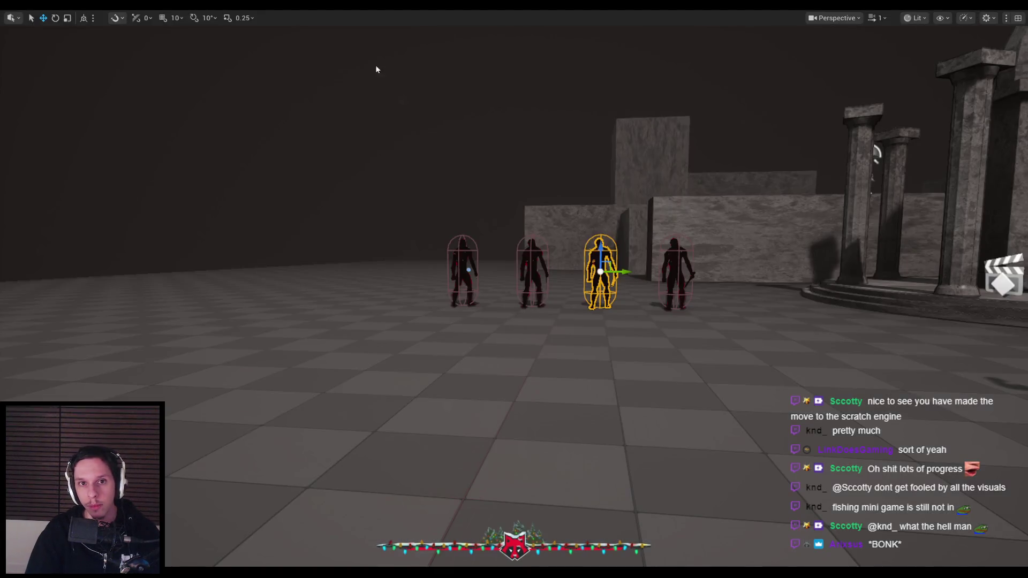
# Play-test the level: walk toward the grunts, back off, swing the sword twice, then stop.
pyautogui.hotkey('alt', 'p')
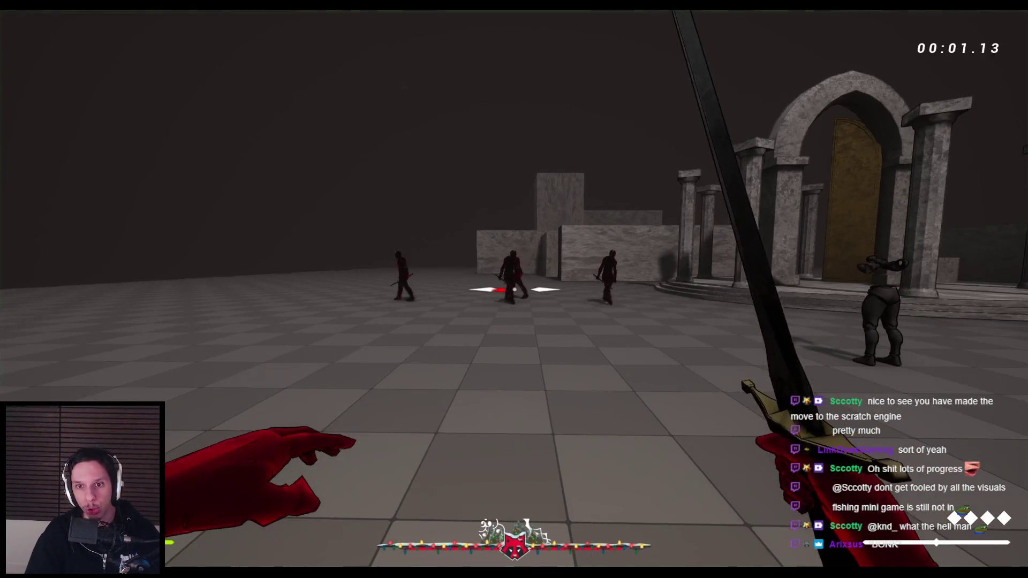
pyautogui.press('w')
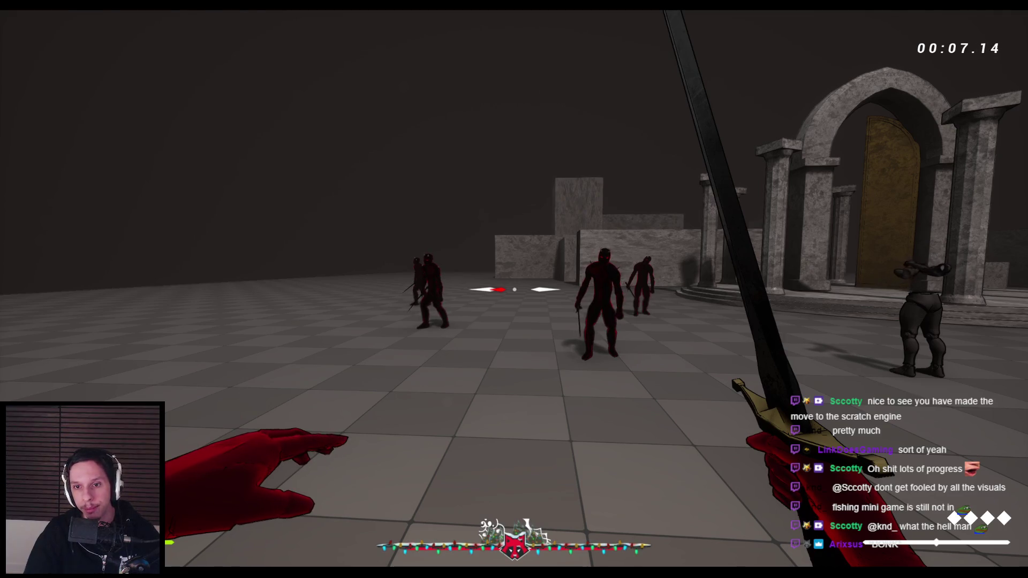
pyautogui.press('s')
pyautogui.click(514, 289)
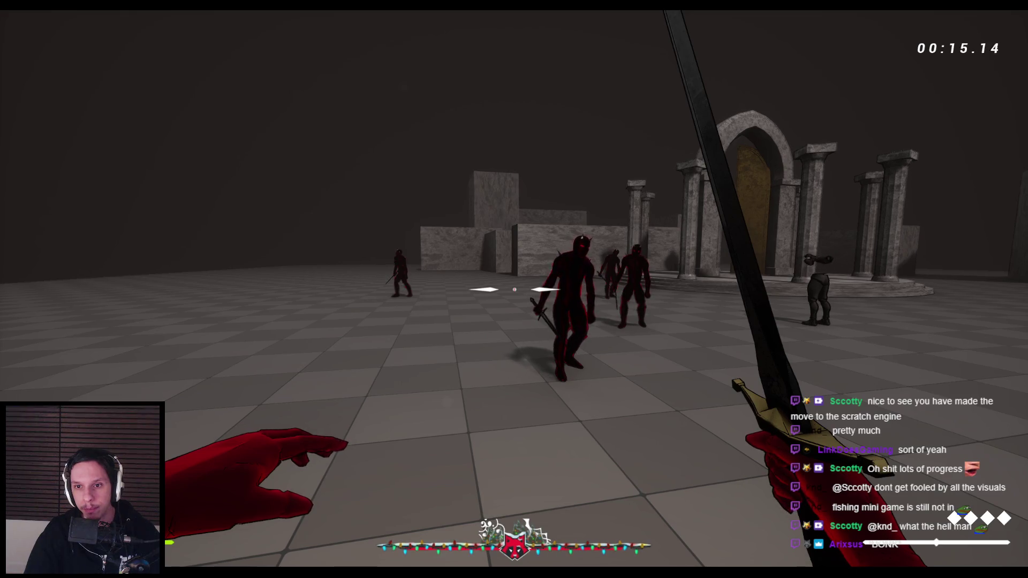
pyautogui.click(514, 289)
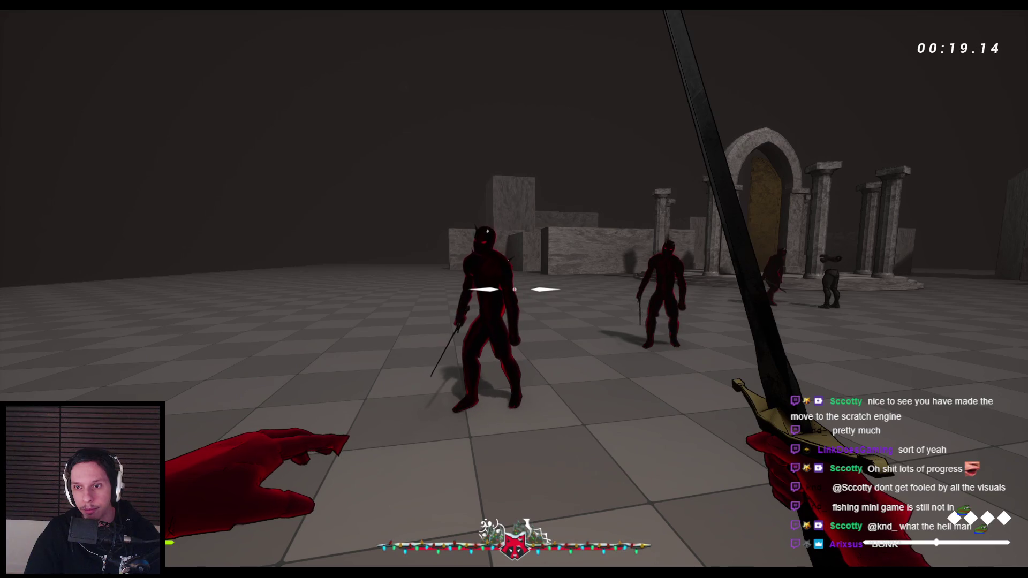
pyautogui.press('Escape')
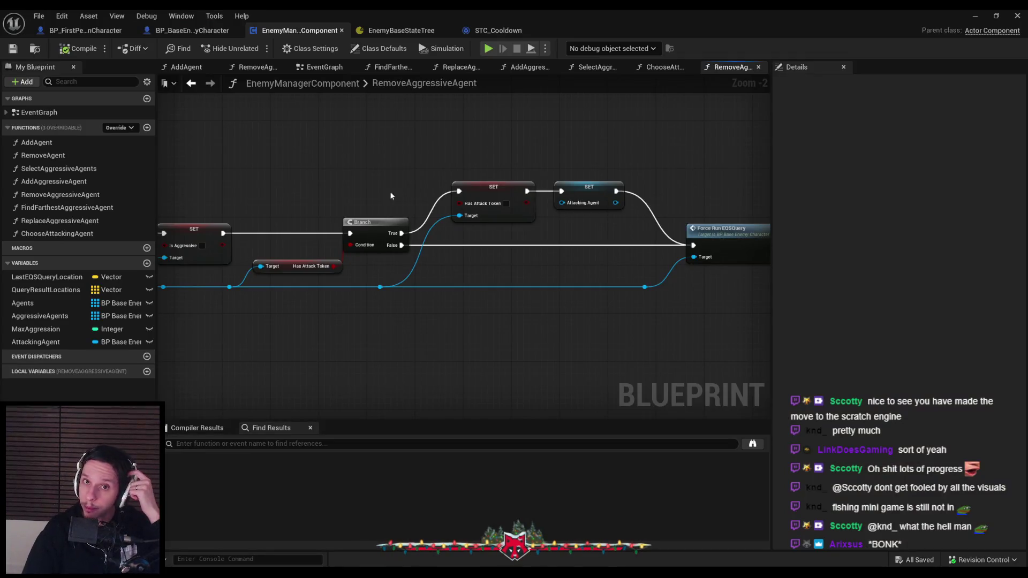
# Review the SelectAggressiveAgents loop and the start of the RemoveAggressiveAgent graph.
pyautogui.click(657, 69)
pyautogui.click(725, 69)
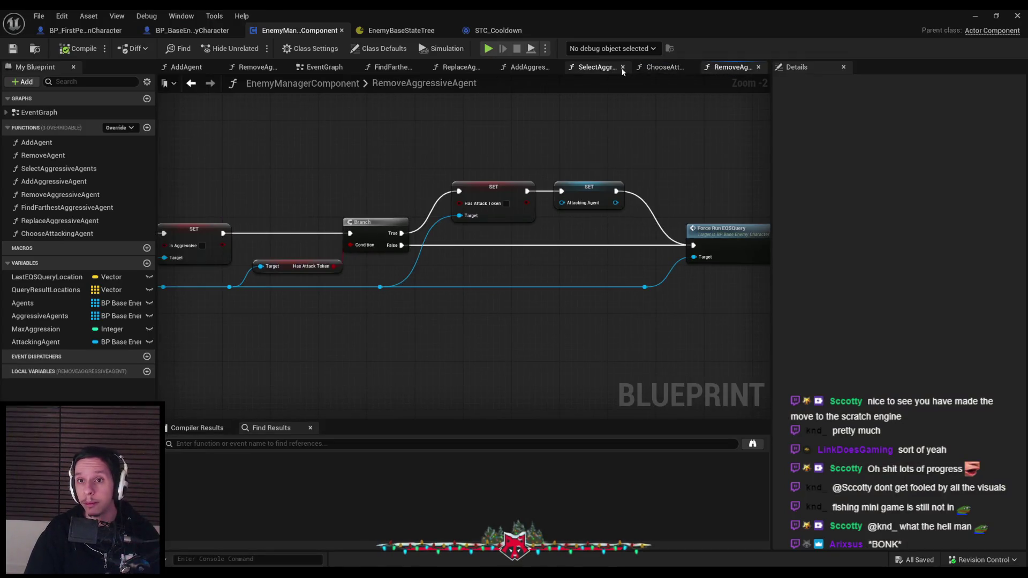
pyautogui.click(594, 68)
pyautogui.moveTo(387, 212)
pyautogui.mouseDown()
pyautogui.moveTo(387, 228)
pyautogui.moveTo(665, 211)
pyautogui.mouseUp()
pyautogui.scroll(2, 661, 211)
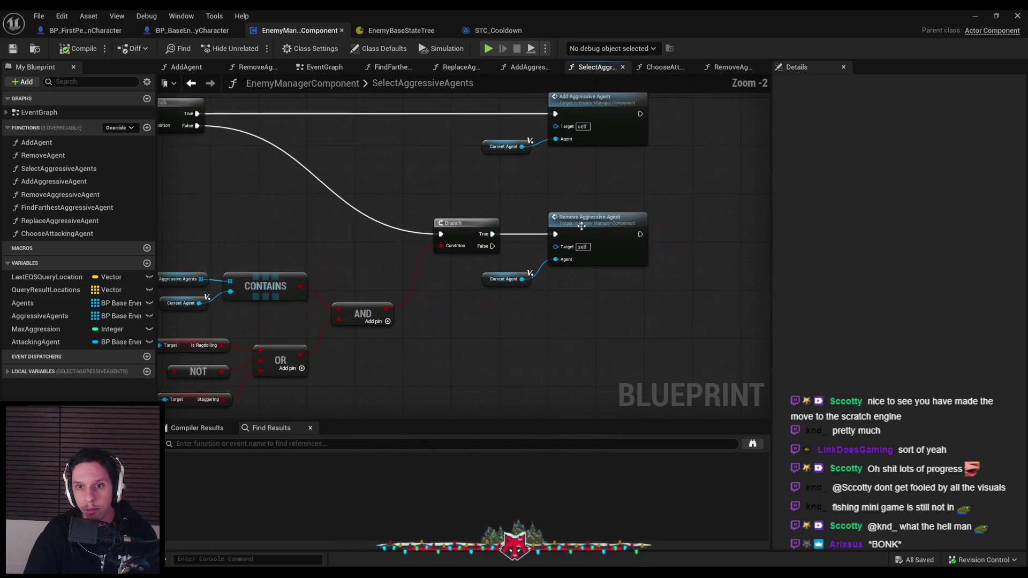
pyautogui.hotkey('alt', 'Left')
pyautogui.scroll(-4, 615, 224)
pyautogui.scroll(3, 615, 224)
pyautogui.moveTo(615, 225)
pyautogui.mouseDown()
pyautogui.moveTo(752, 234)
pyautogui.moveTo(429, 232)
pyautogui.moveTo(744, 240)
pyautogui.mouseUp()
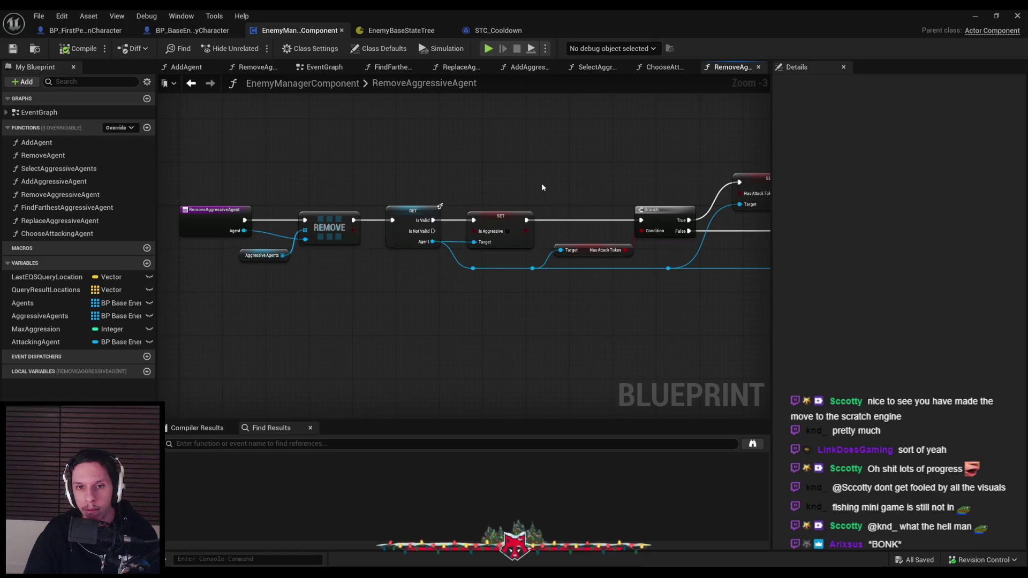
pyautogui.hotkey('alt', 'Left')
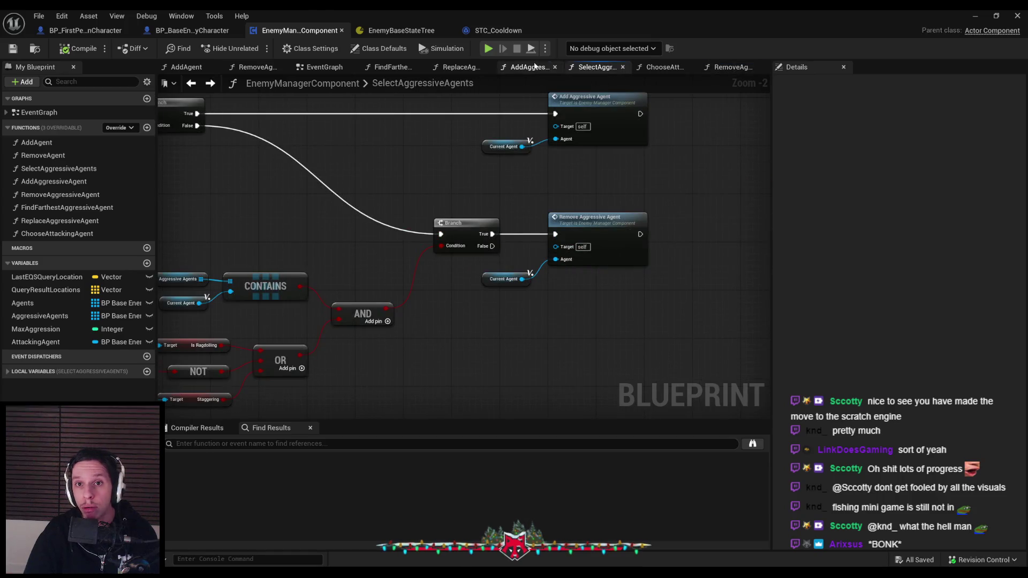
# Inspect ReplaceAggressiveAgent's Set Timer and Find Farthest nodes, then go to EnemyBaseStateTree.
pyautogui.click(460, 68)
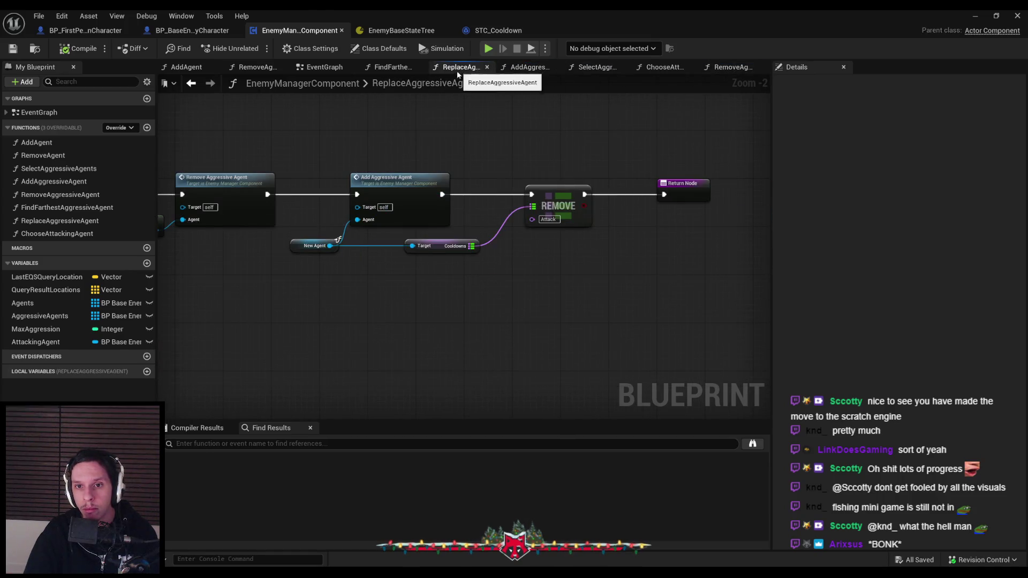
pyautogui.scroll(-1, 383, 136)
pyautogui.moveTo(383, 136); pyautogui.dragTo(586, 158)
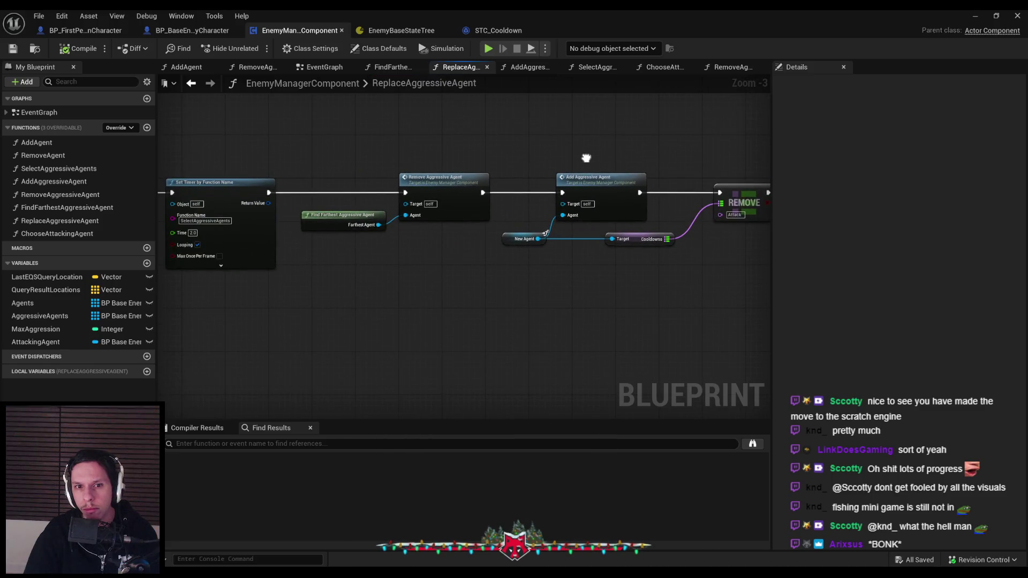
pyautogui.hotkey('alt', 'Left')
pyautogui.hotkey('alt', 'Left')
pyautogui.hotkey('alt', 'Left')
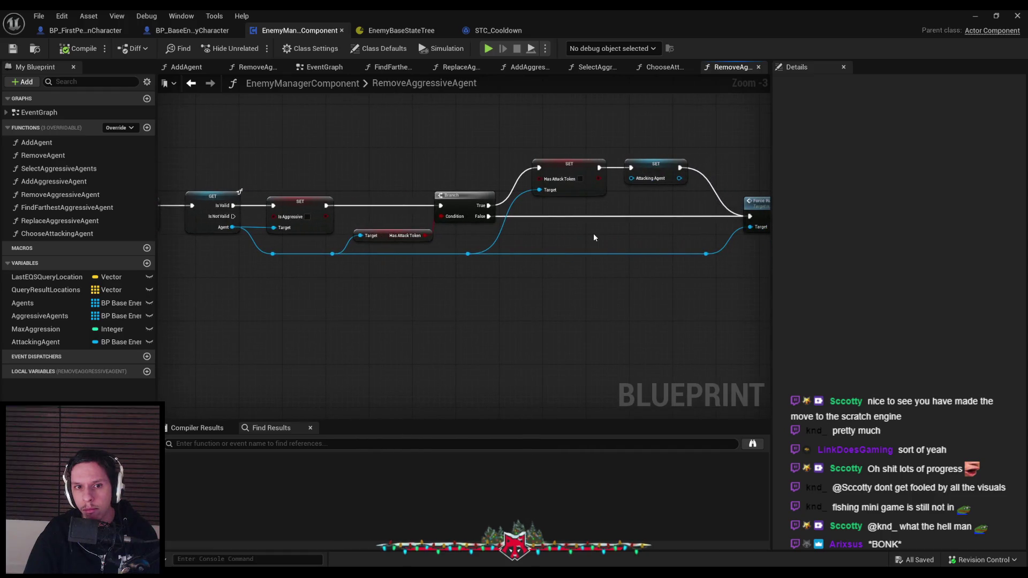
pyautogui.hotkey('alt', 'Right')
pyautogui.hotkey('alt', 'Right')
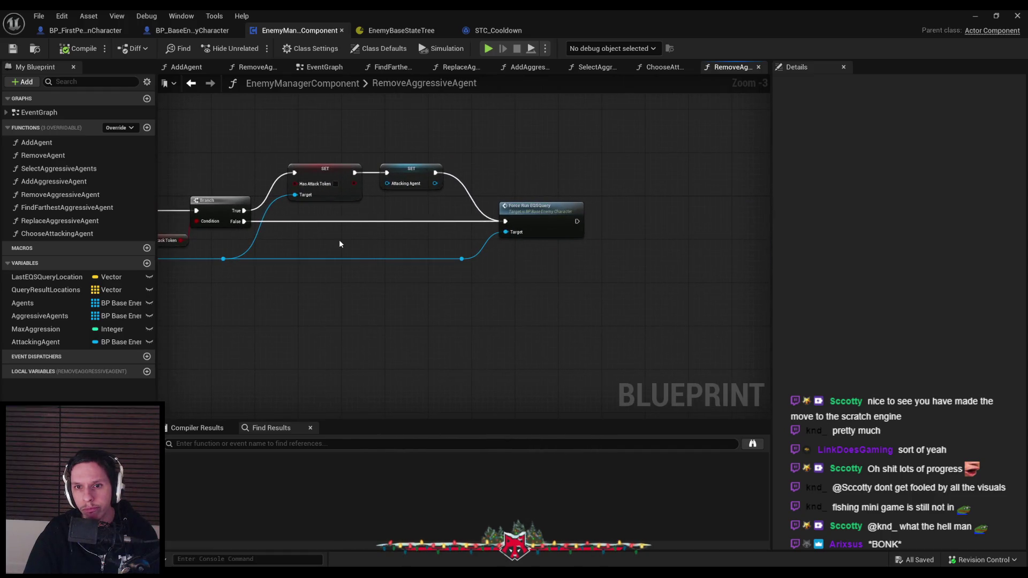
pyautogui.click(400, 30)
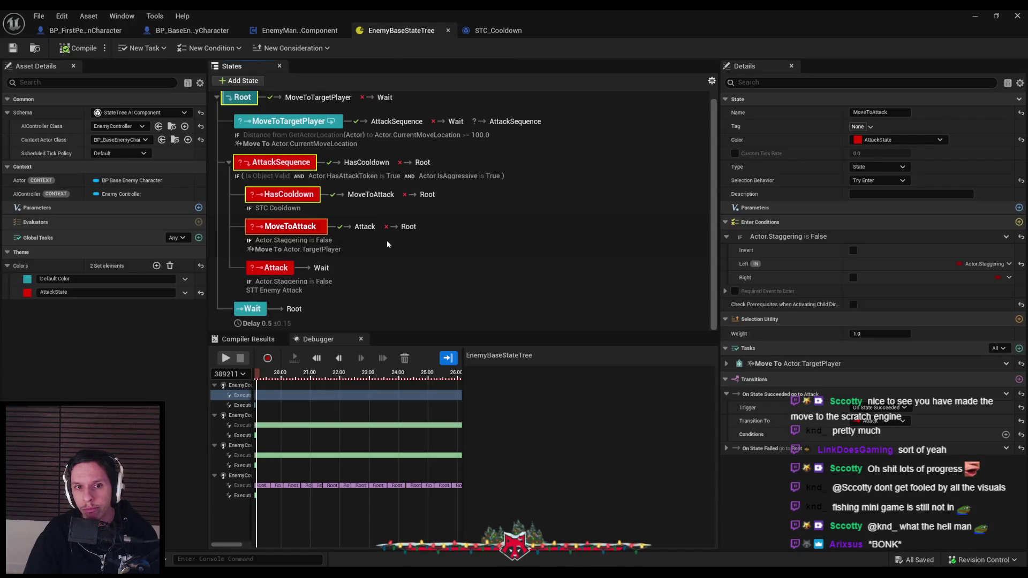
# Select MoveToTargetPlayer, save EnemyBaseStateTree, and return to the EnemyManagerComponent blueprint.
pyautogui.click(324, 120)
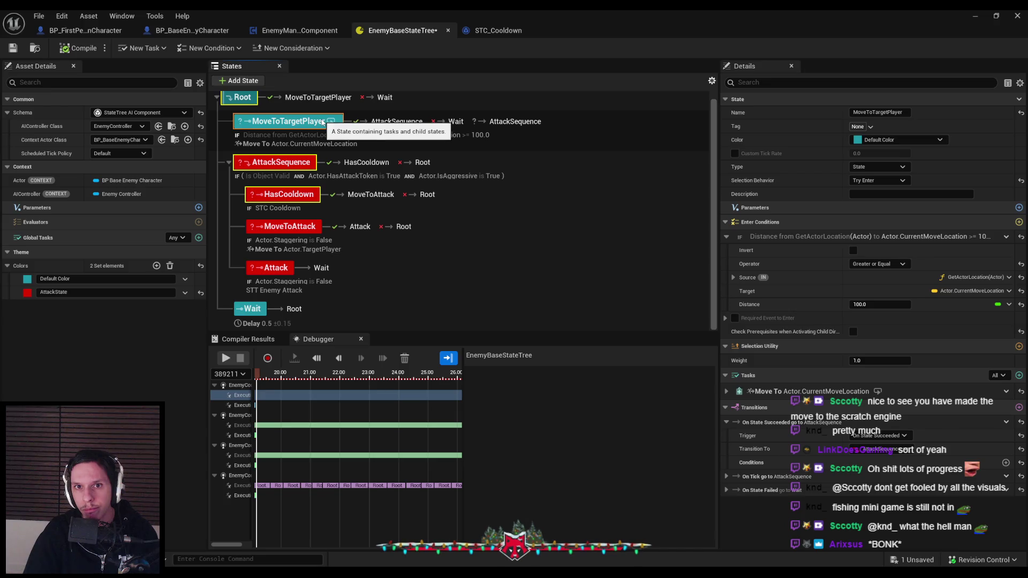
pyautogui.click(13, 48)
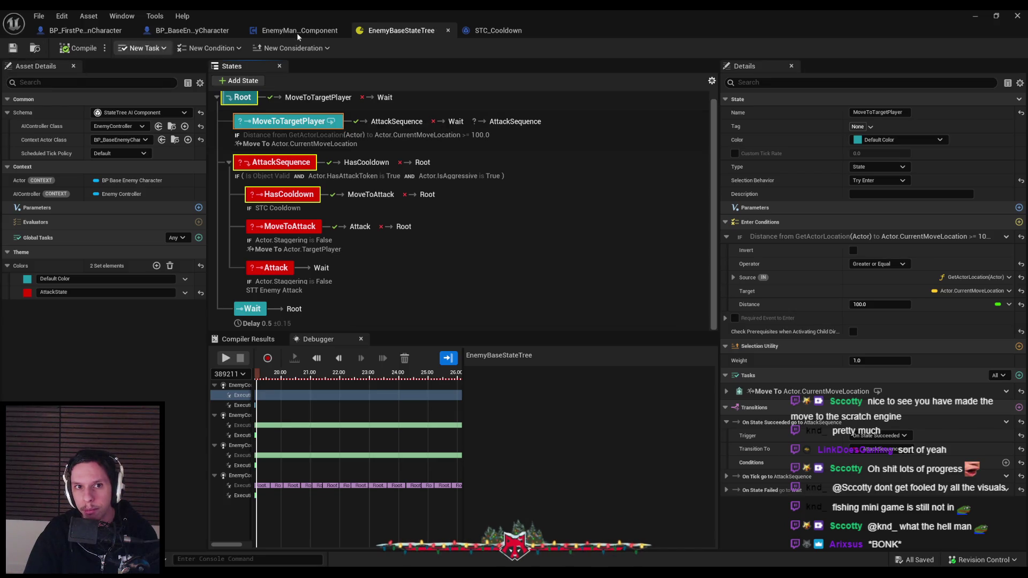
pyautogui.click(300, 30)
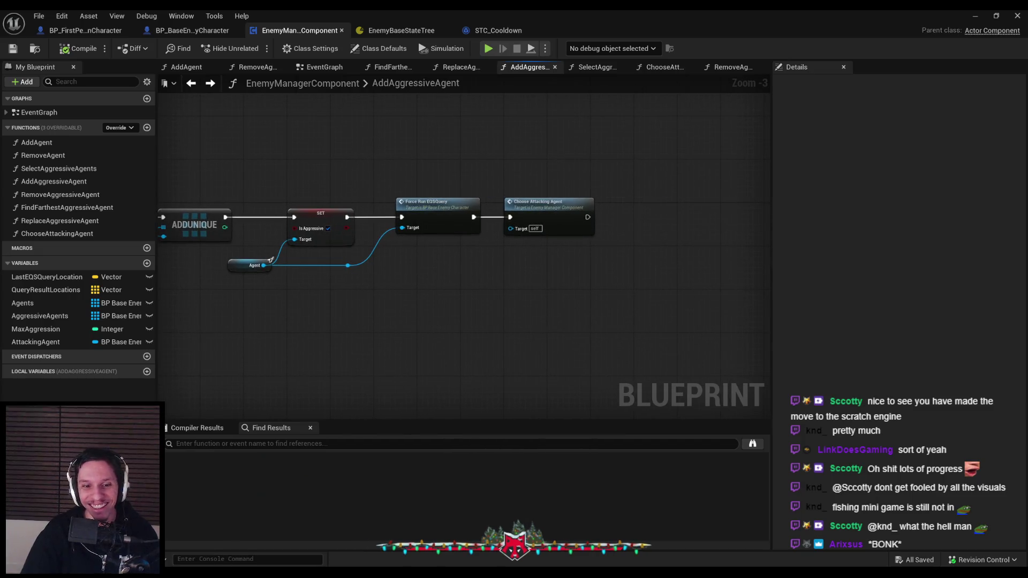
# Pan AddAggressiveAgent to its entry node, then return to the EnemyBaseStateTree editor.
pyautogui.moveTo(262, 575)
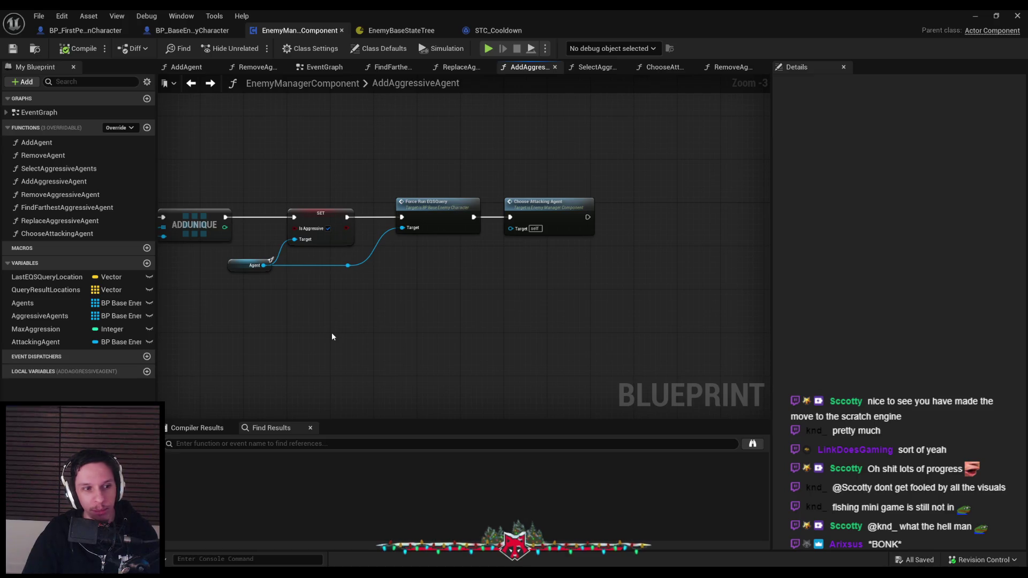
pyautogui.moveTo(332, 337)
pyautogui.mouseDown()
pyautogui.moveTo(308, 345)
pyautogui.moveTo(510, 340)
pyautogui.mouseUp()
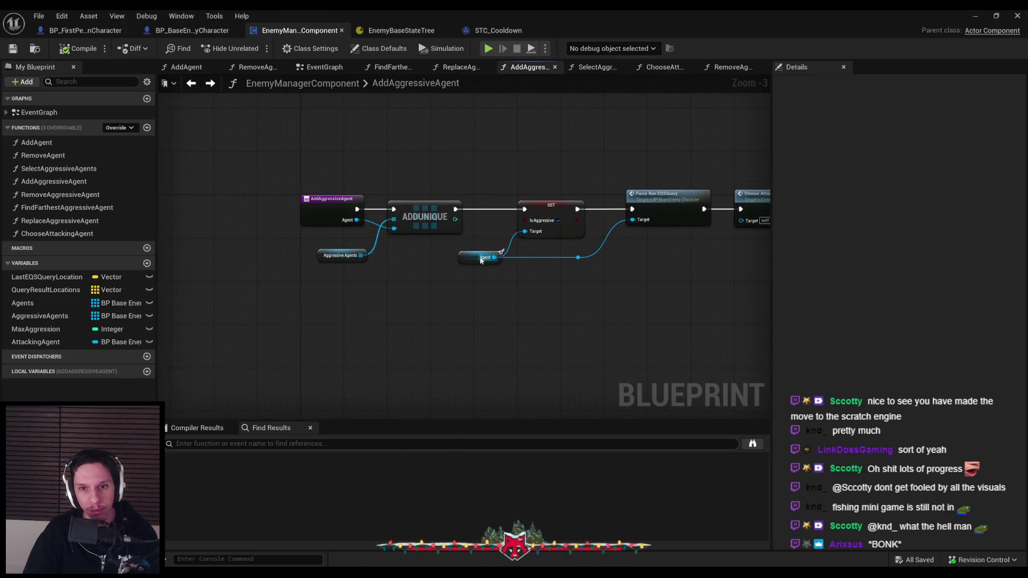
pyautogui.click(403, 30)
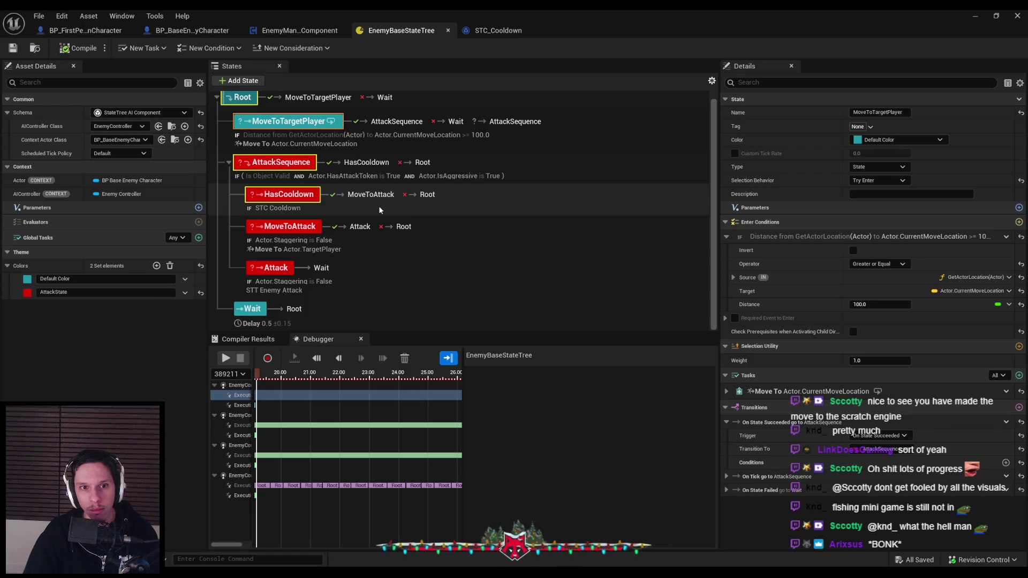
# Select AttackSequence and scrub the debugger playhead from 34.00 back to about 17.5 seconds.
pyautogui.click(457, 163)
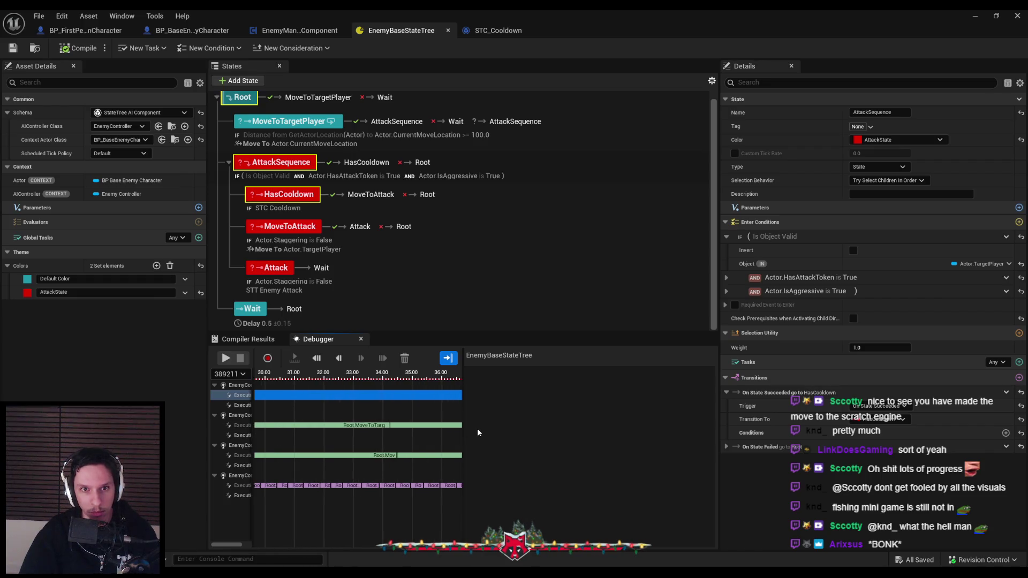
pyautogui.click(377, 404)
pyautogui.click(386, 380)
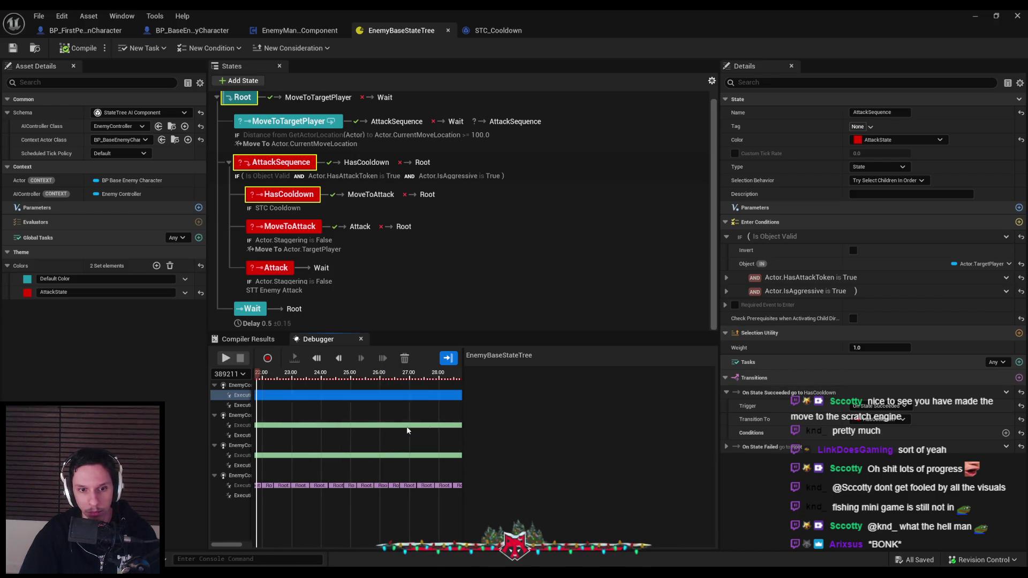
pyautogui.click(426, 386)
pyautogui.click(408, 375)
pyautogui.moveTo(248, 382)
pyautogui.mouseDown()
pyautogui.moveTo(391, 386)
pyautogui.moveTo(319, 369)
pyautogui.mouseUp()
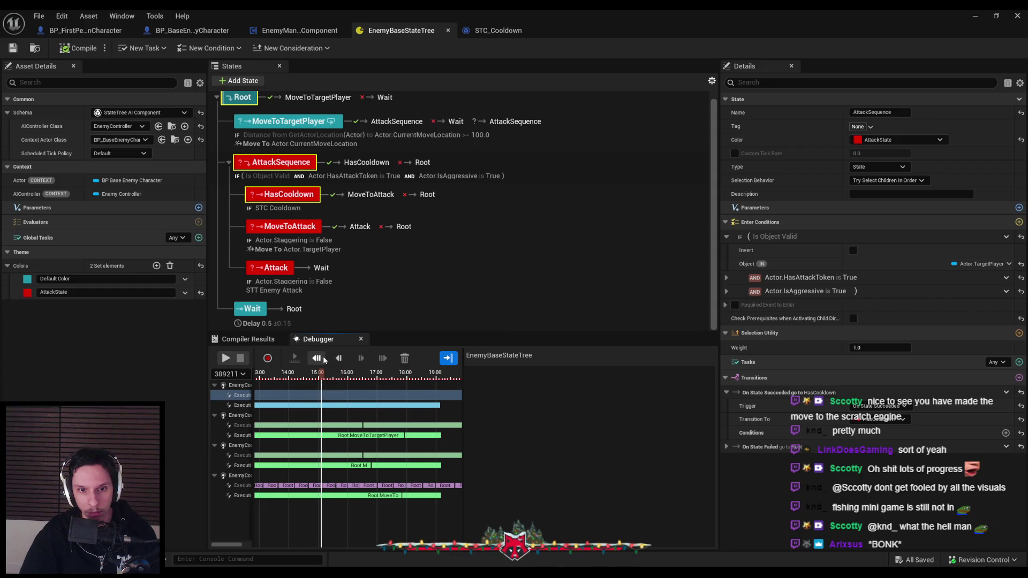
# Inspect the earlier frame's Bool Compare and STC Cooldown values, and the HasCooldown and AttackSequence properties.
pyautogui.click(324, 360)
pyautogui.scroll(-3, 564, 434)
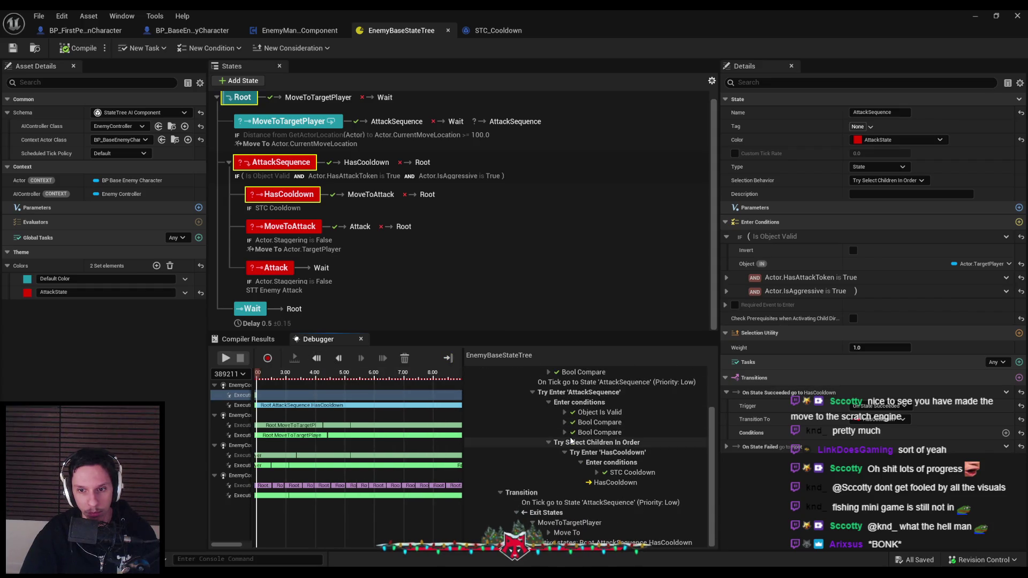
pyautogui.click(565, 432)
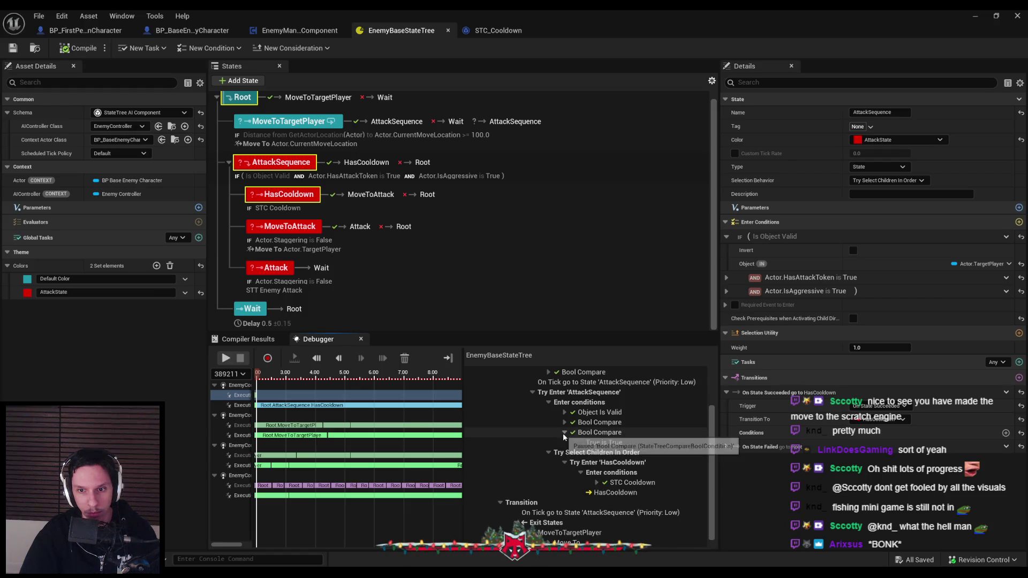
pyautogui.click(564, 433)
pyautogui.click(595, 473)
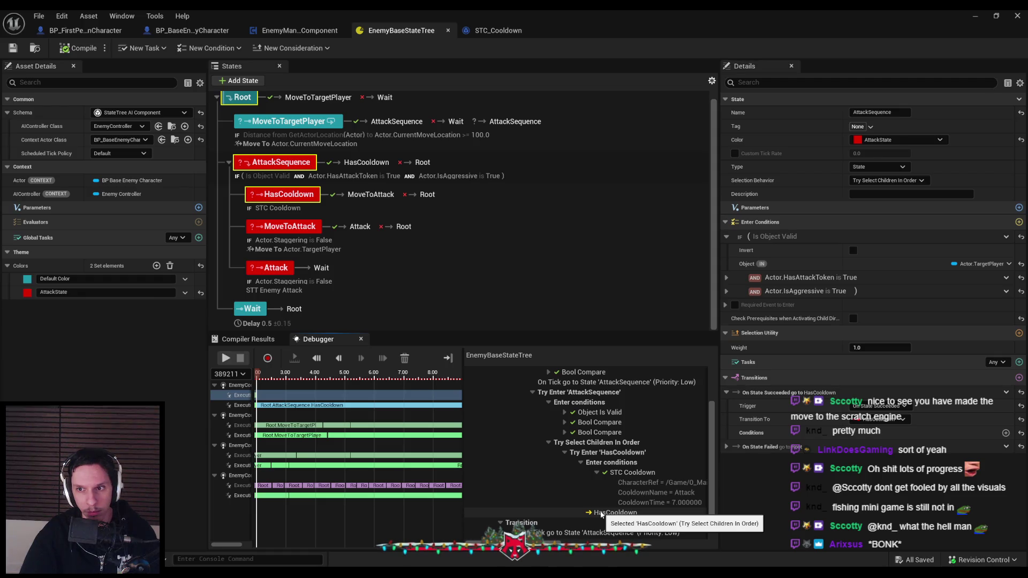
pyautogui.click(300, 203)
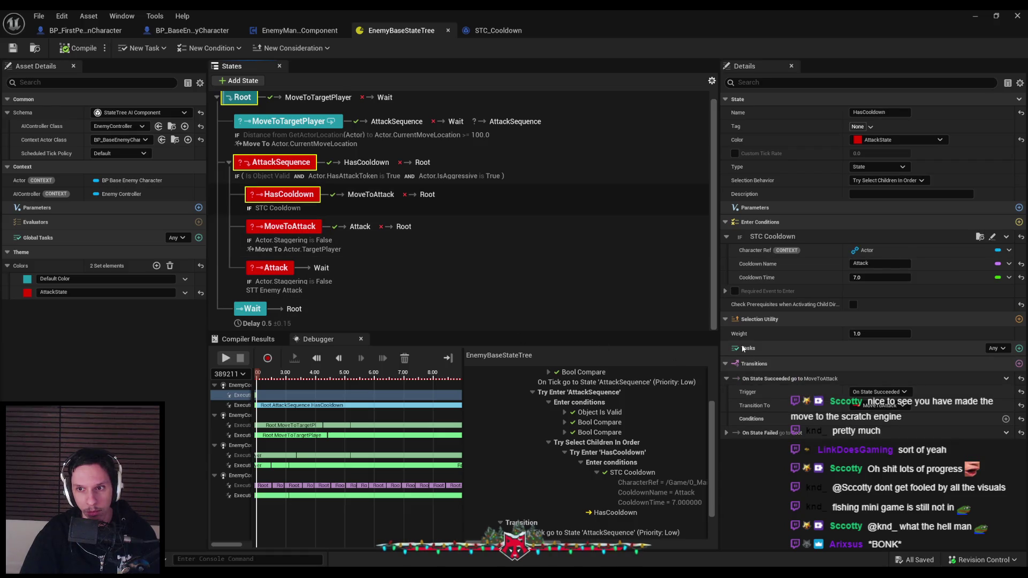
pyautogui.click(279, 170)
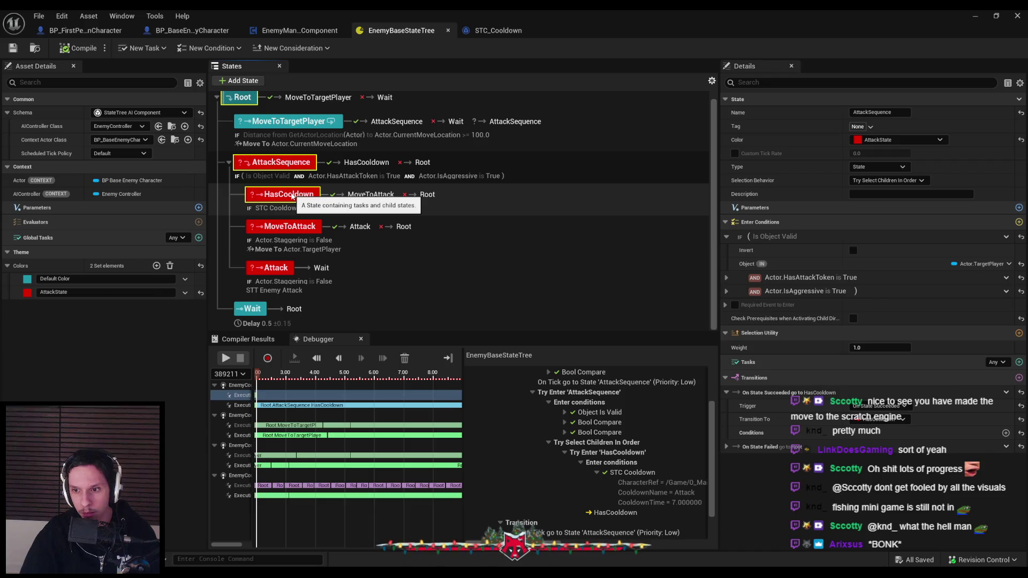
pyautogui.click(292, 196)
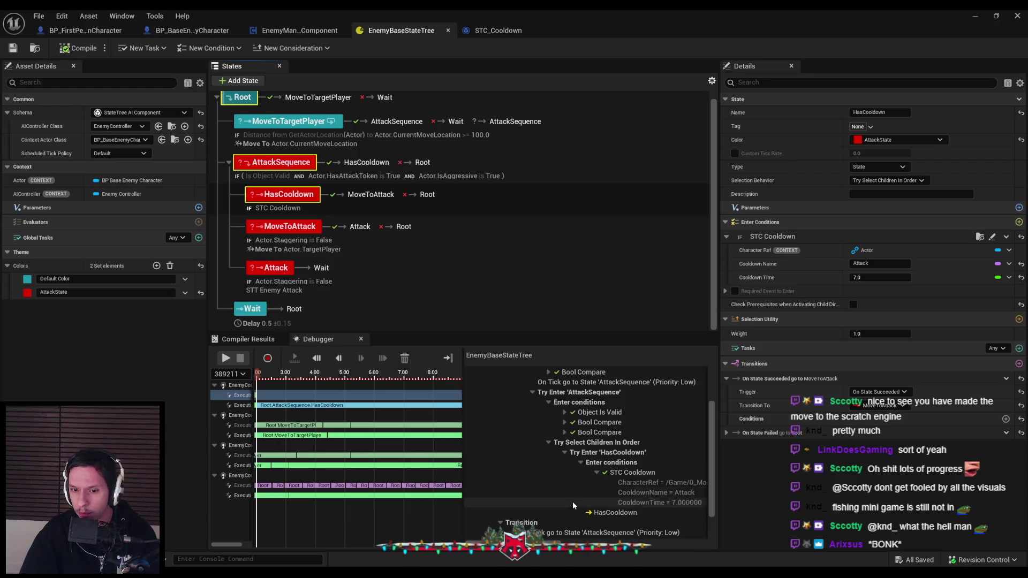
pyautogui.scroll(-2, 573, 502)
pyautogui.scroll(-1, 562, 507)
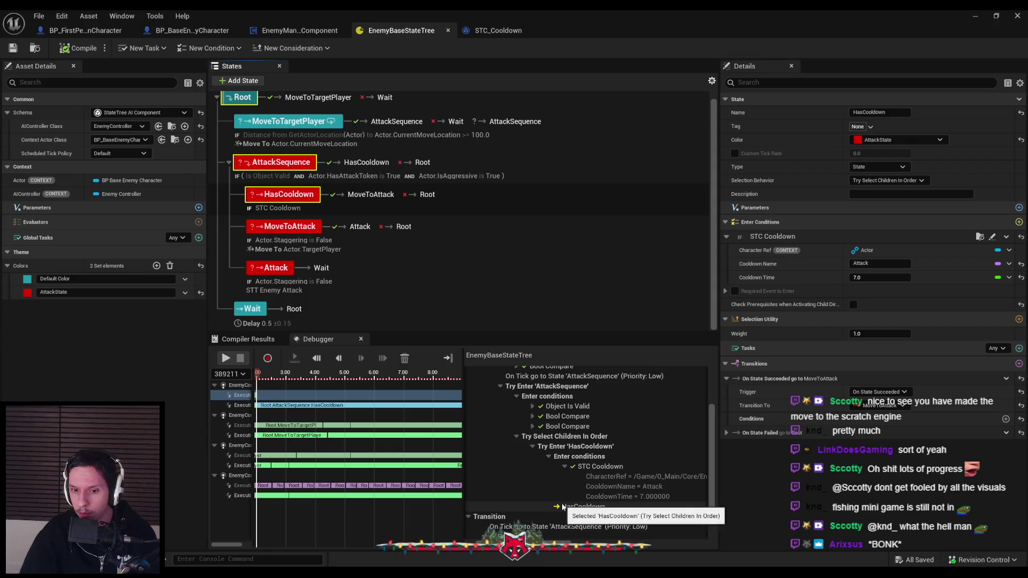
pyautogui.scroll(2, 561, 503)
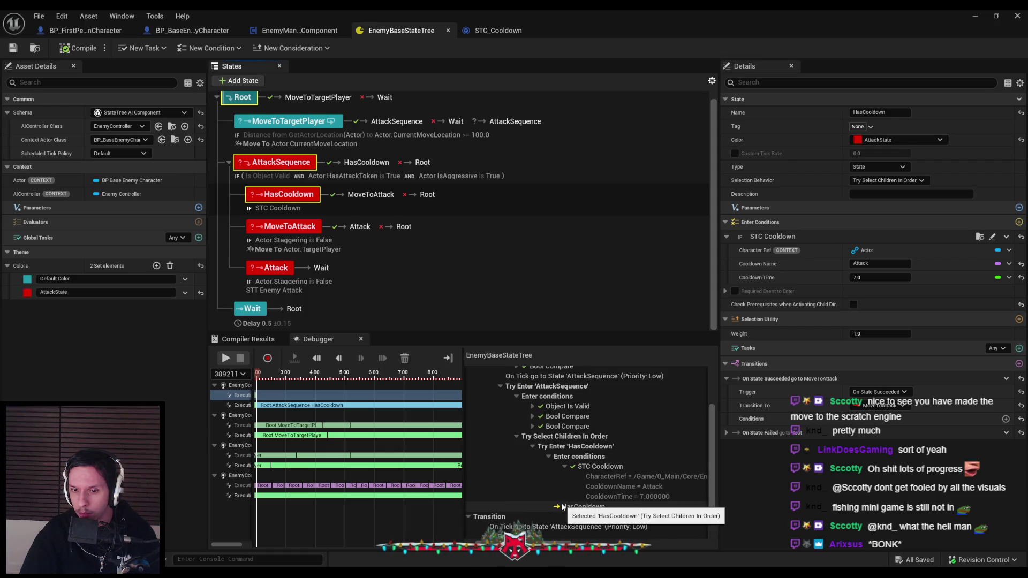
# Set HasCooldown's Selection Behavior to Try Enter and return to the level viewport.
pyautogui.click(565, 507)
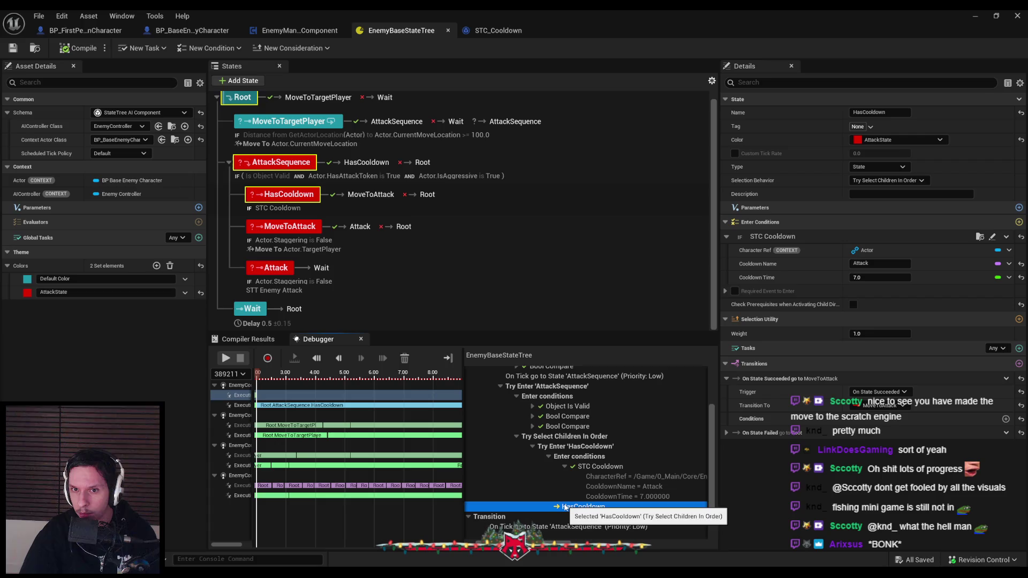
pyautogui.click(278, 199)
pyautogui.click(281, 230)
pyautogui.click(283, 195)
pyautogui.click(882, 180)
pyautogui.click(864, 209)
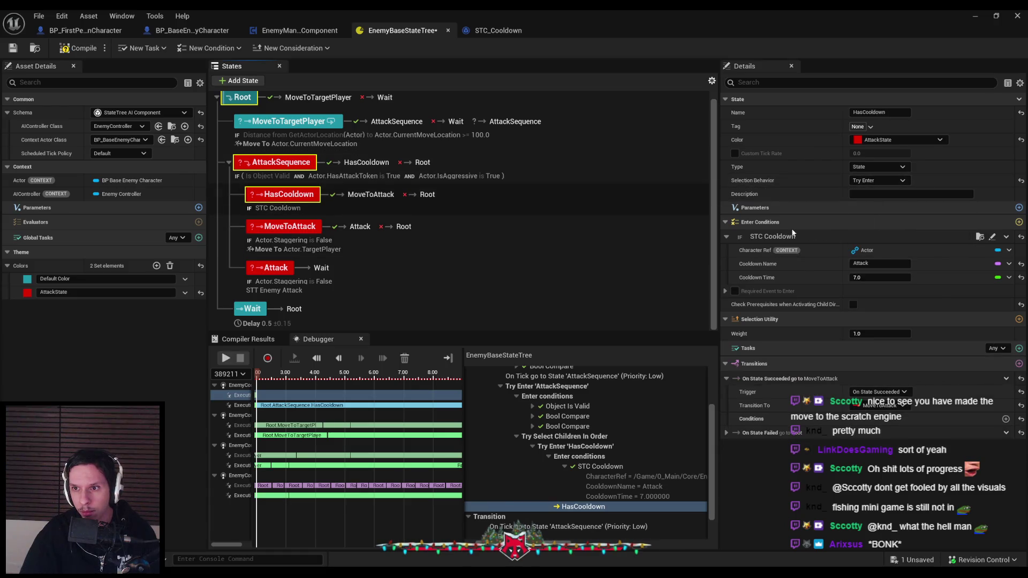
pyautogui.click(977, 22)
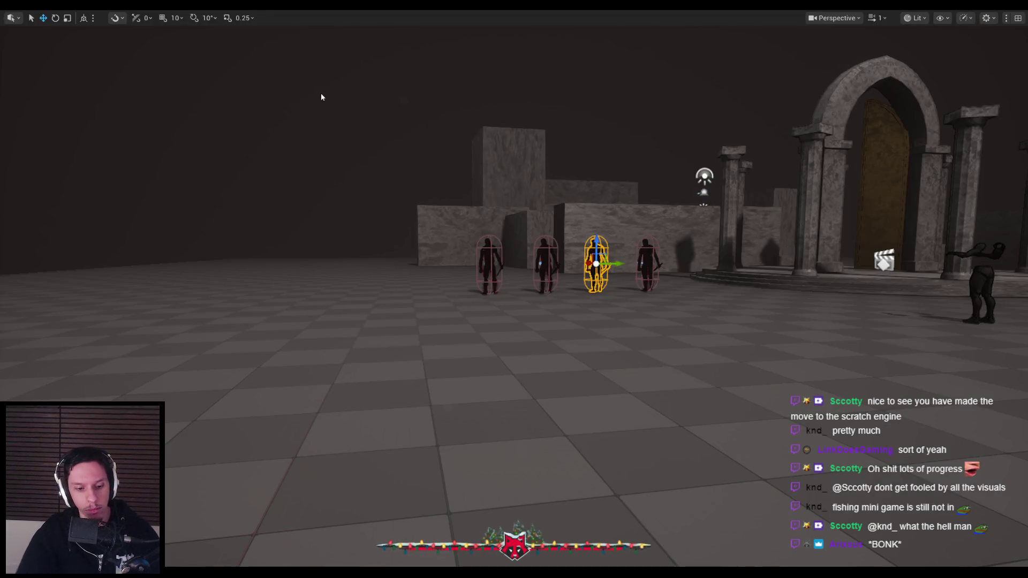
# Play-test against the grunts briefly, stop, and bring EnemyBaseStateTree back up.
pyautogui.click(320, 92)
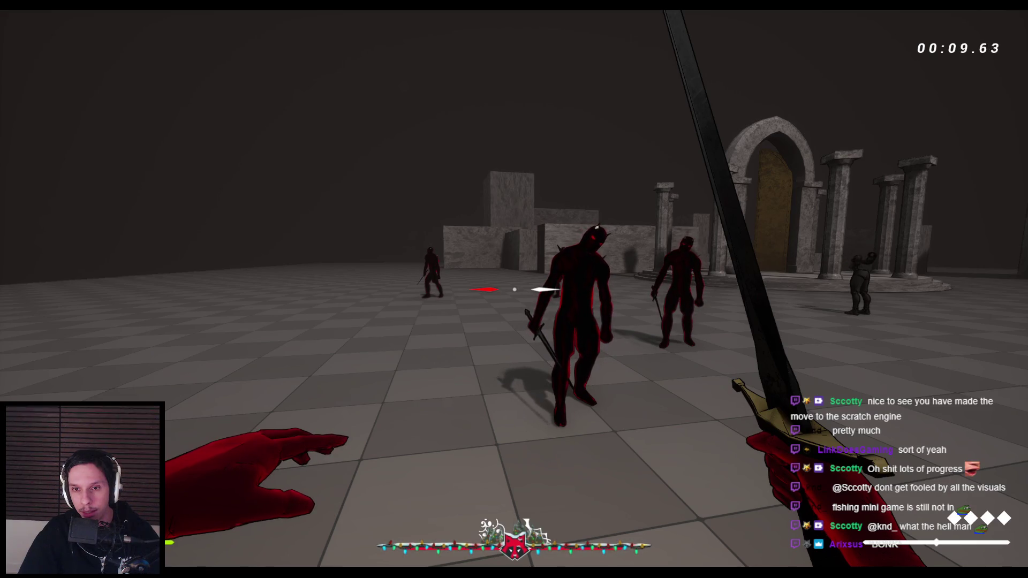
pyautogui.click(658, 176)
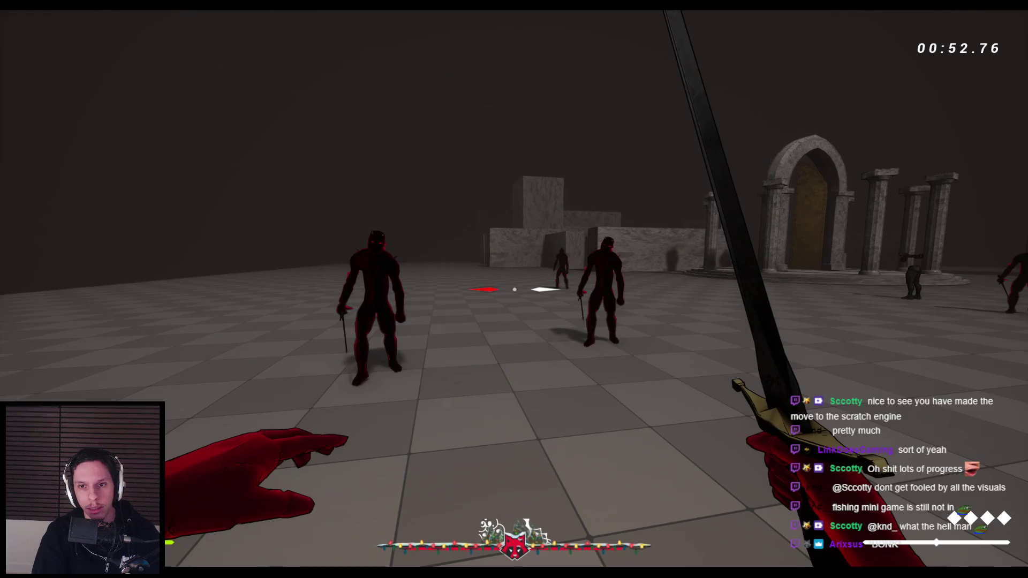
pyautogui.press('Escape')
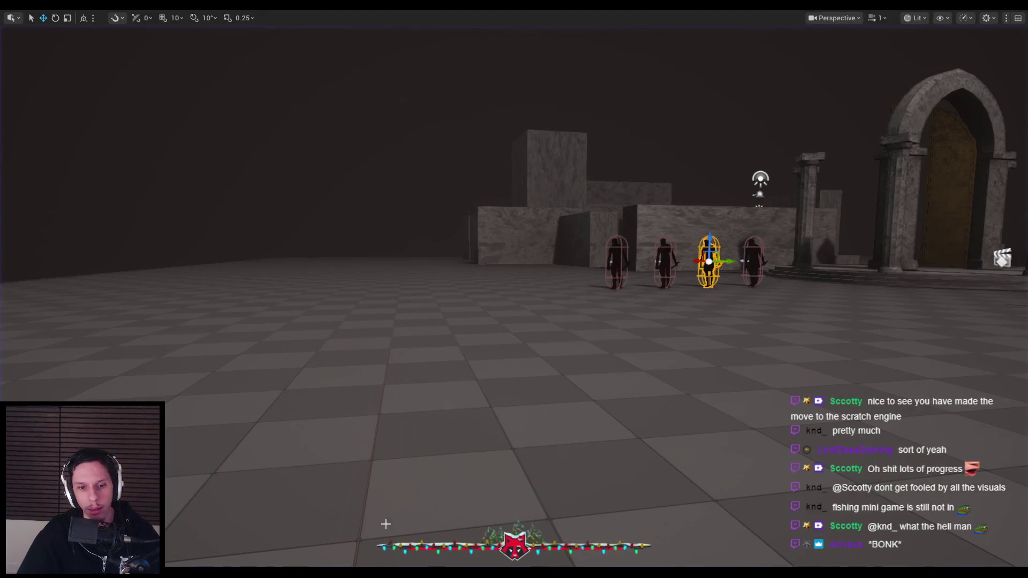
pyautogui.click(370, 530)
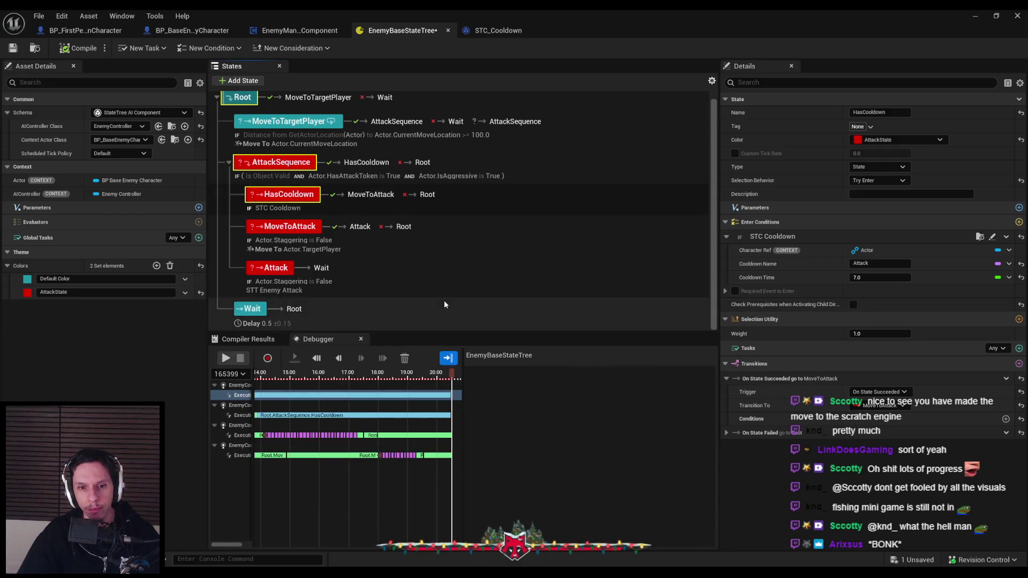
# Scrub the debugger trace back to about 17 seconds and earlier, then enable Auto-Scroll.
pyautogui.click(352, 379)
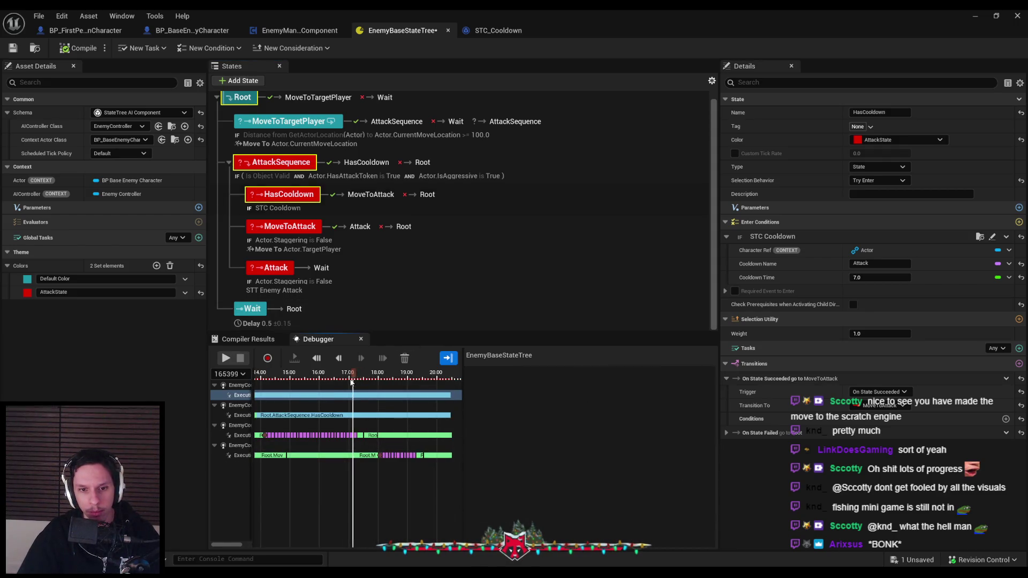
pyautogui.scroll(5, 352, 438)
pyautogui.scroll(2, 378, 443)
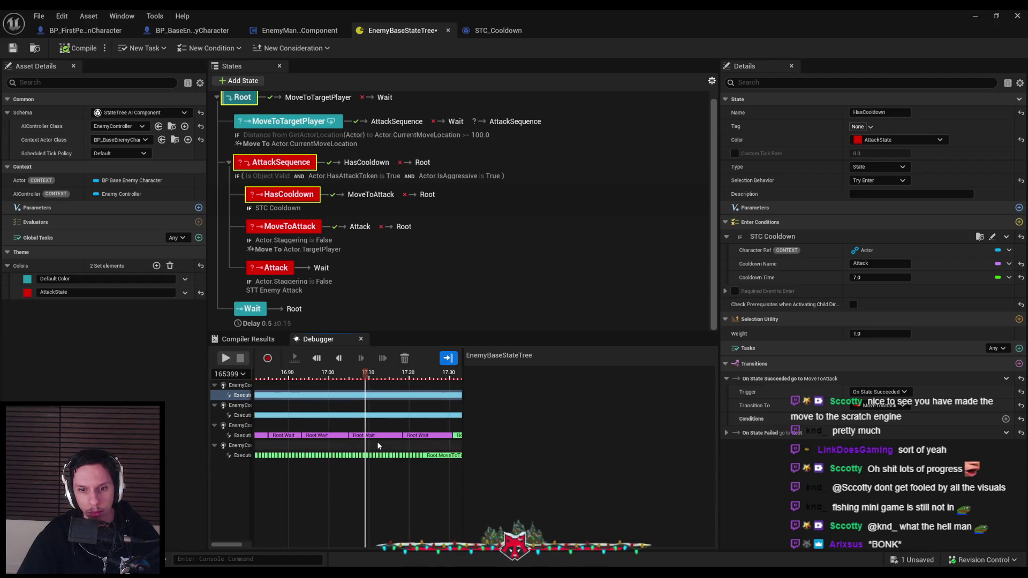
pyautogui.click(316, 358)
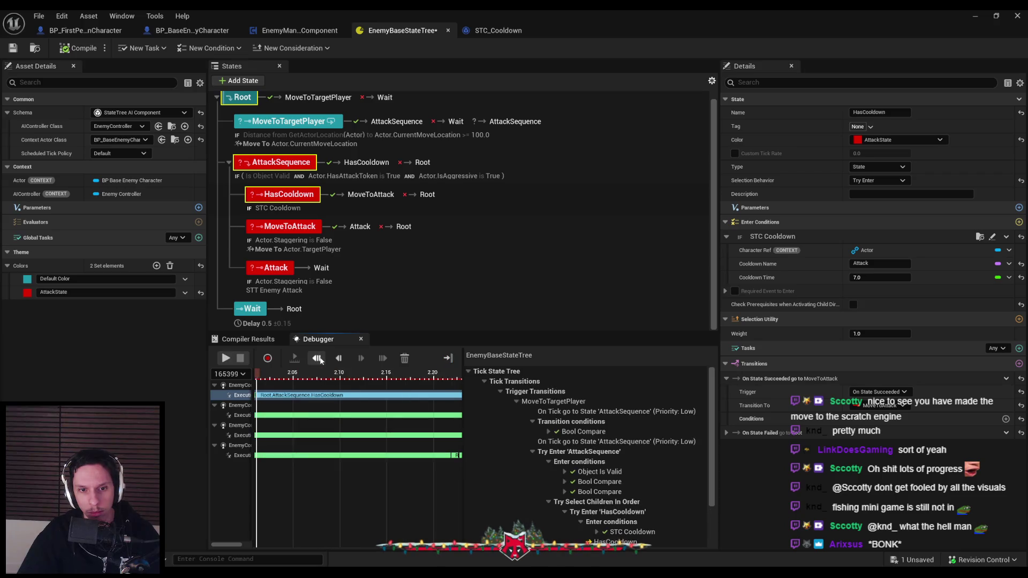
pyautogui.scroll(-3, 360, 438)
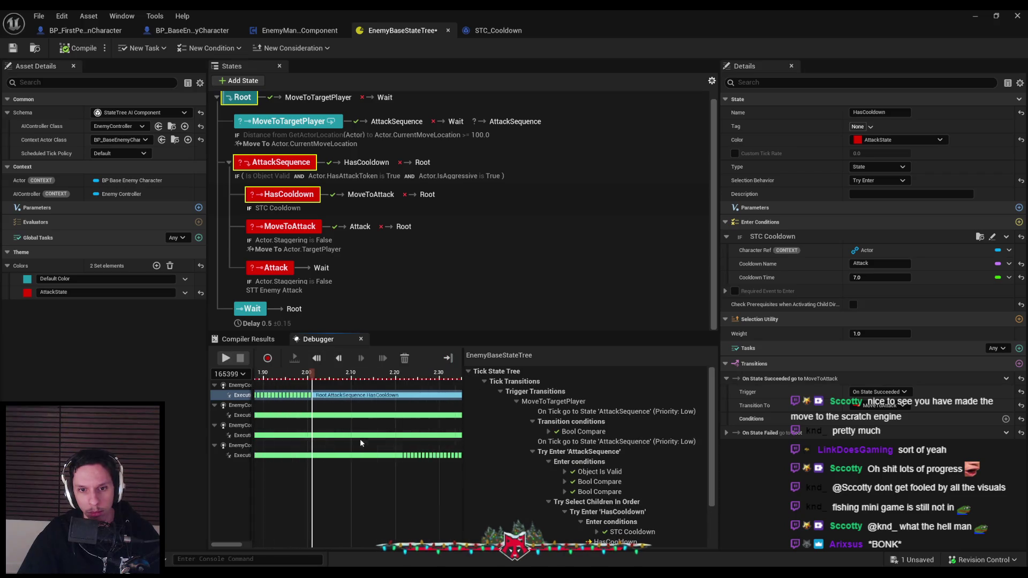
pyautogui.click(448, 358)
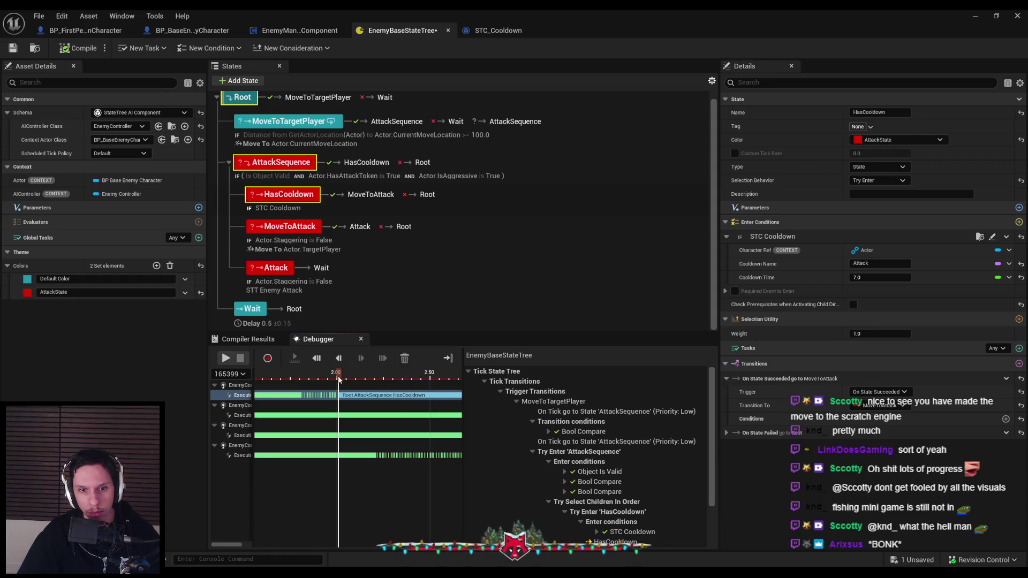
# Record and stop a debugger session, move to the 2.00 s frame, and clear the tracks.
pyautogui.click(226, 360)
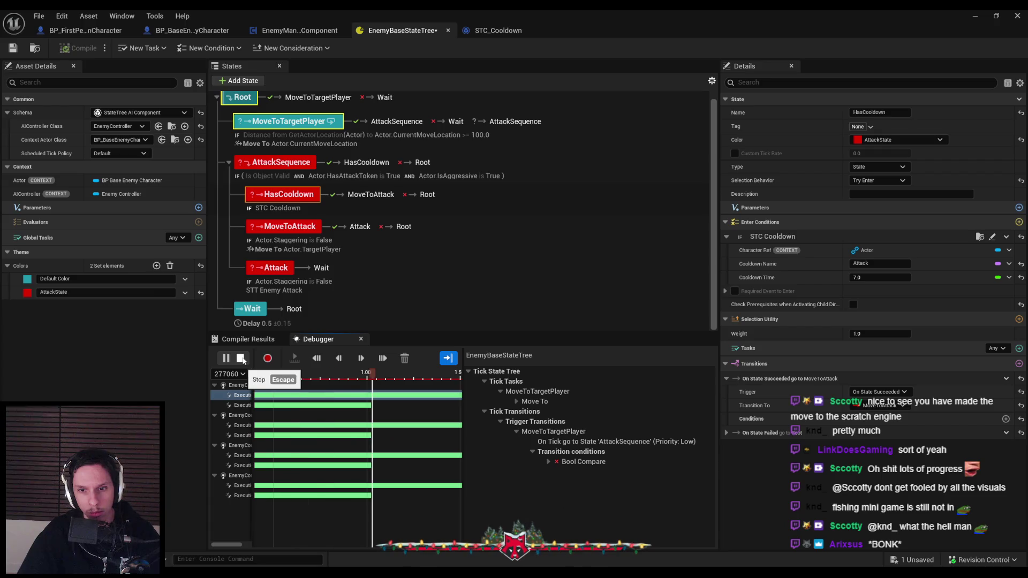
pyautogui.click(241, 358)
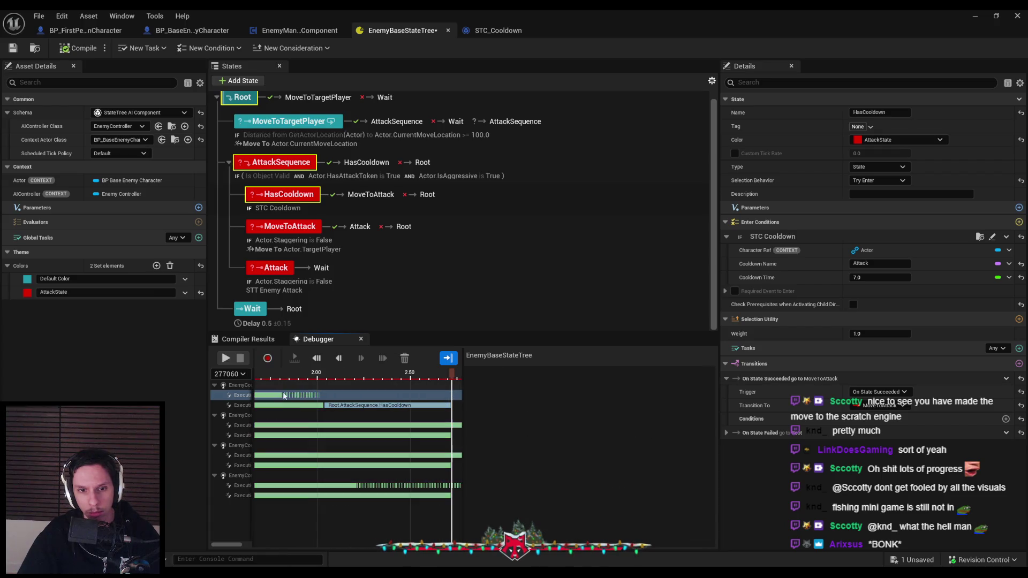
pyautogui.moveTo(336, 376)
pyautogui.mouseDown()
pyautogui.moveTo(317, 379)
pyautogui.moveTo(411, 379)
pyautogui.mouseUp()
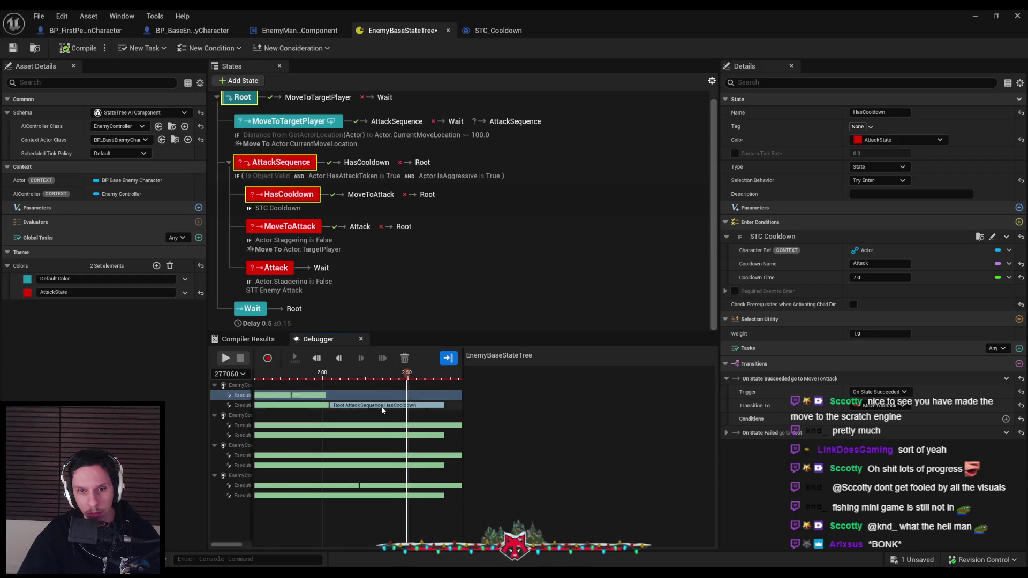
pyautogui.scroll(-2, 382, 406)
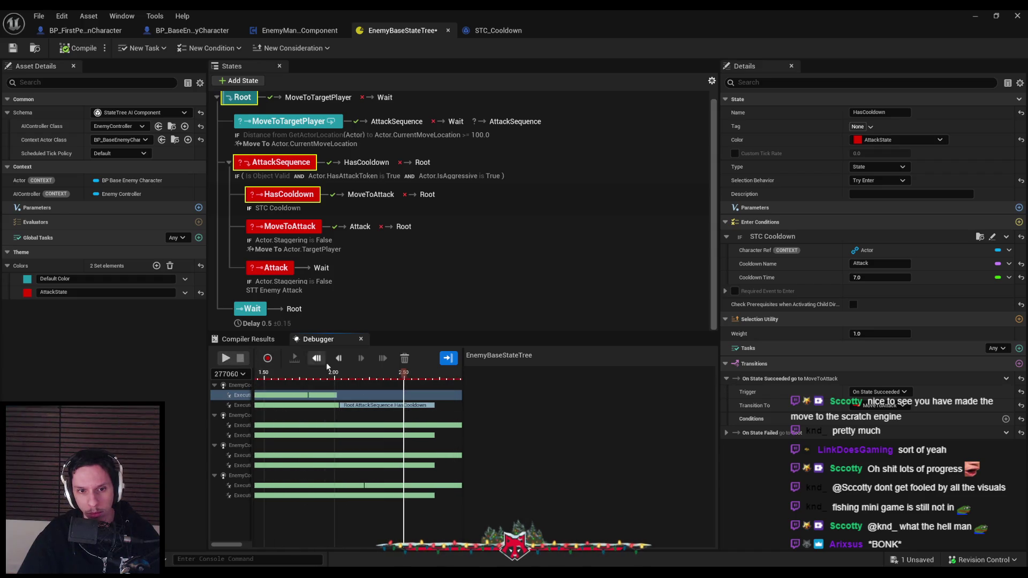
pyautogui.click(401, 363)
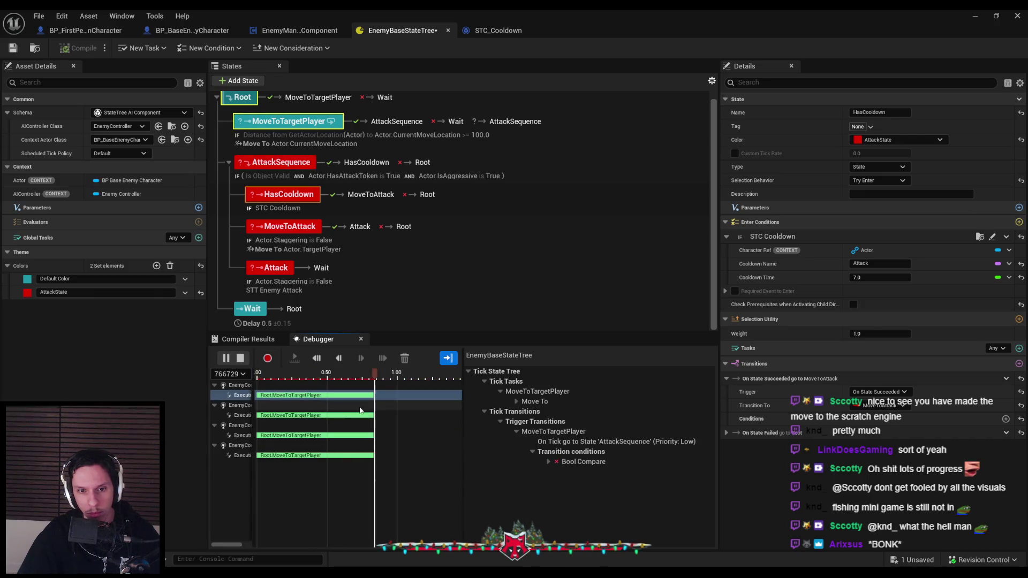
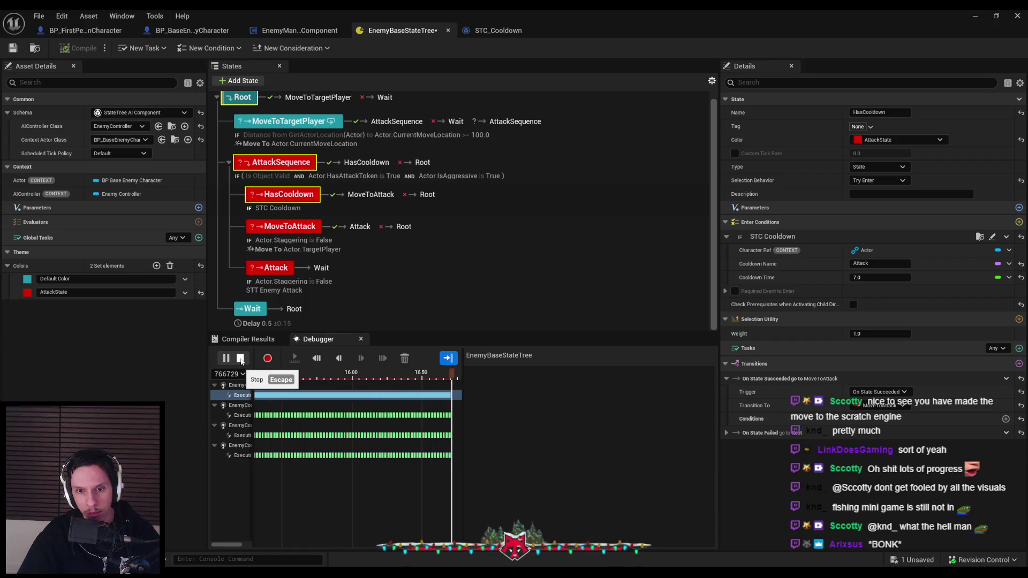
# Stop and clear the state tree debugger, keeping HasCooldown's selection behavior as Try Enter.
pyautogui.click(240, 360)
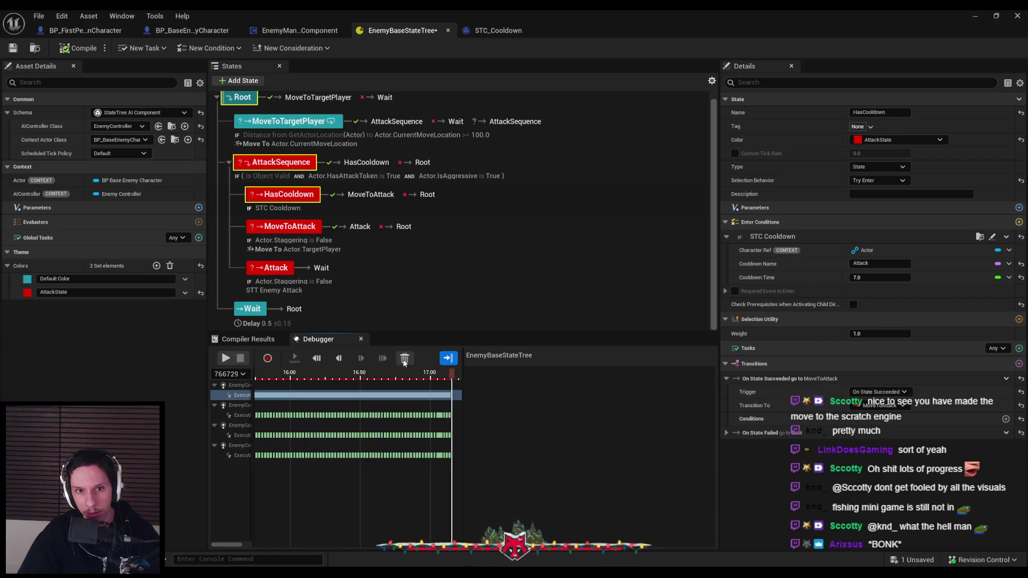
pyautogui.click(405, 358)
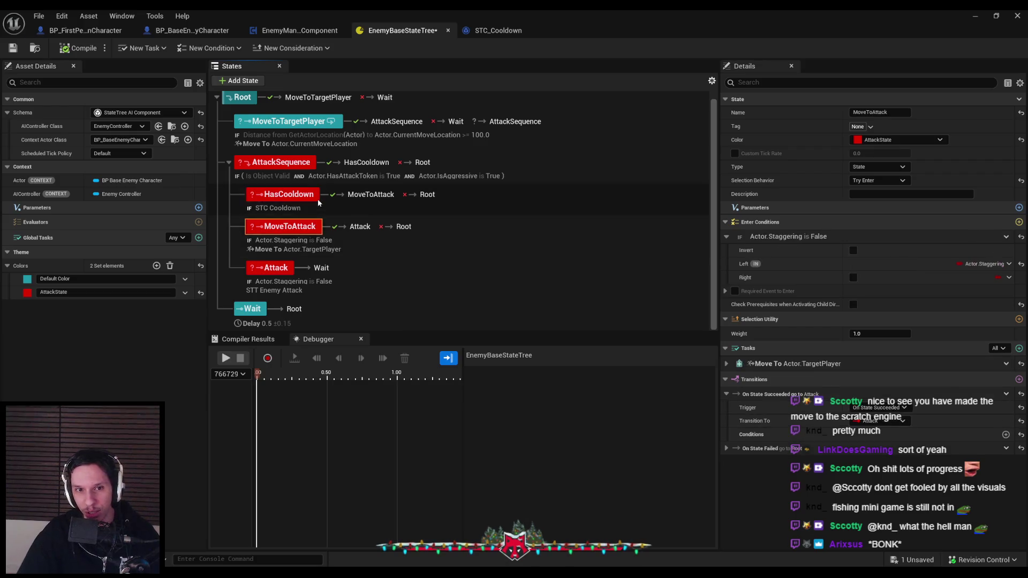
pyautogui.click(878, 180)
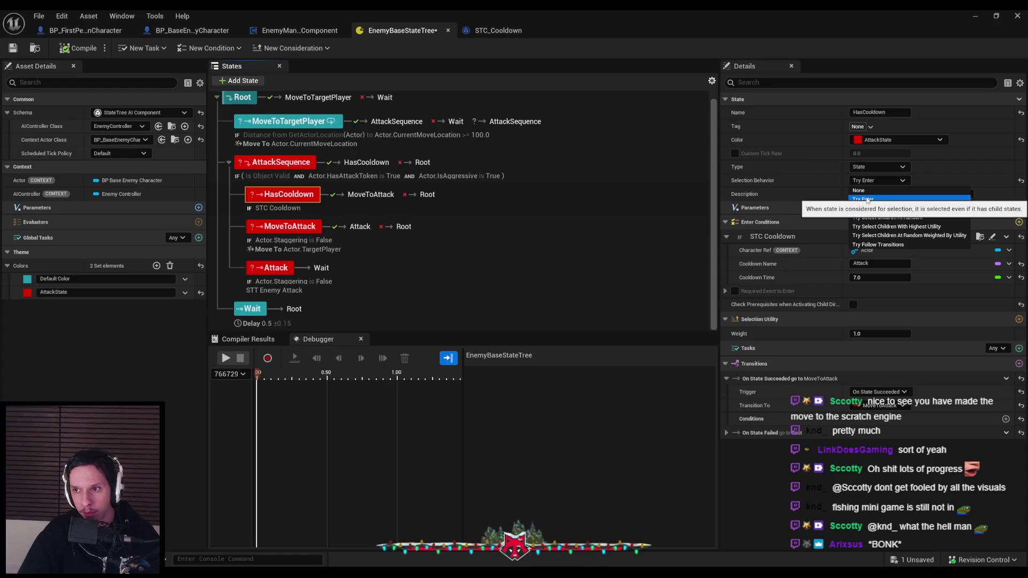
pyautogui.click(867, 200)
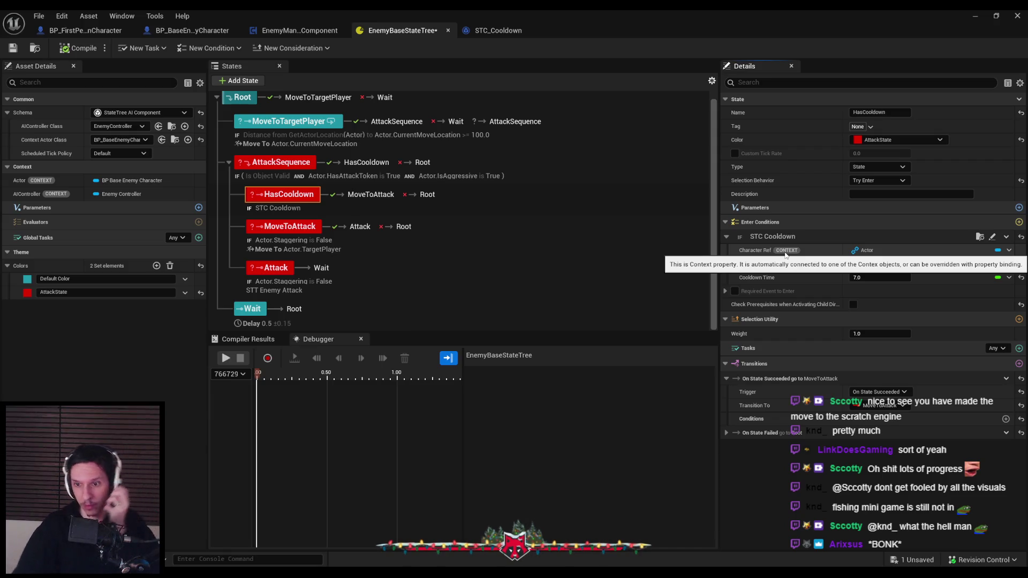
# Set HasCooldown's transition trigger to On State Completed.
pyautogui.click(878, 392)
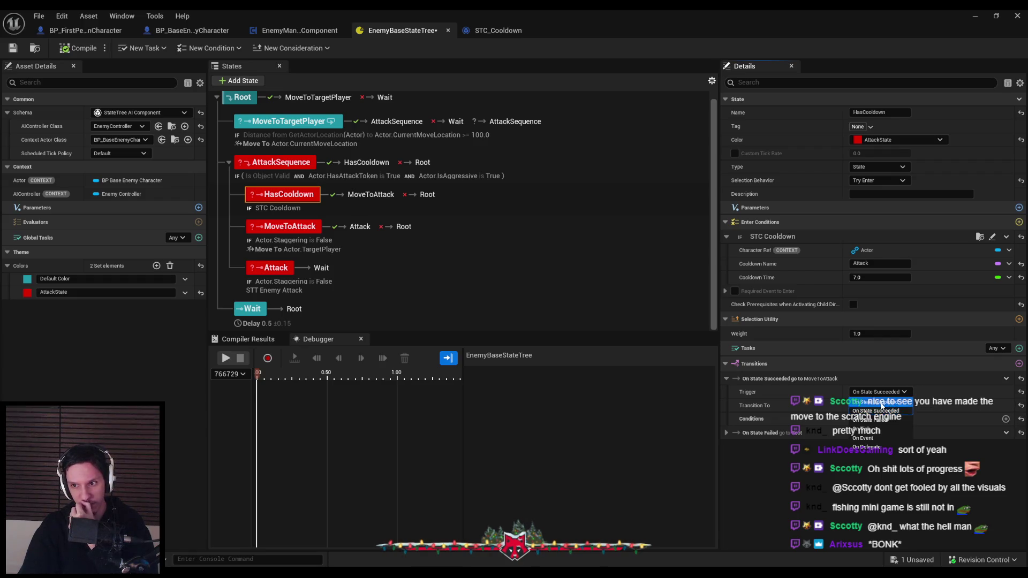
pyautogui.click(882, 406)
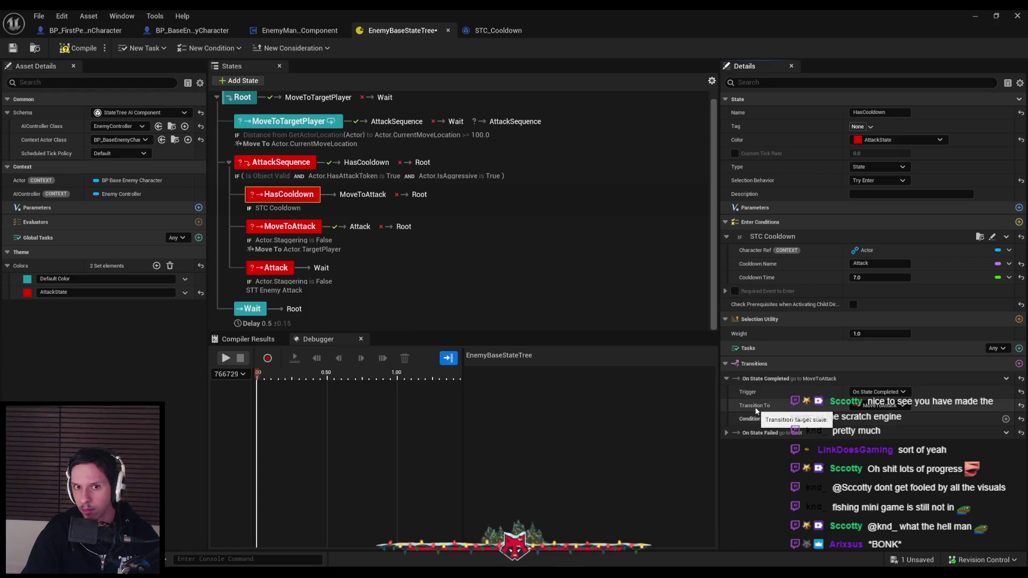
pyautogui.click(977, 17)
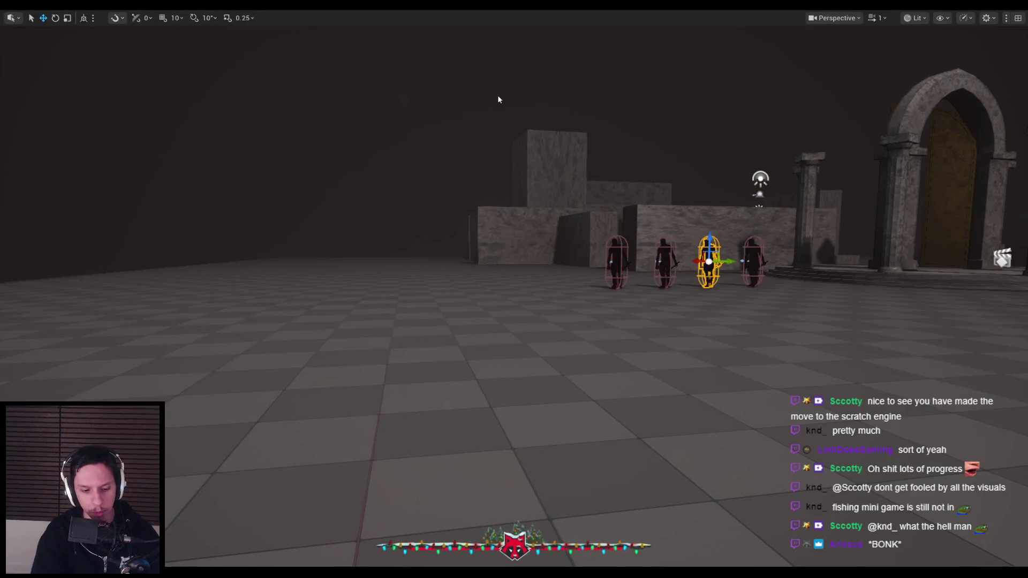
# Run a quick play-in-editor test, stop it, and bring back the EnemyBaseStateTree editor.
pyautogui.click(497, 95)
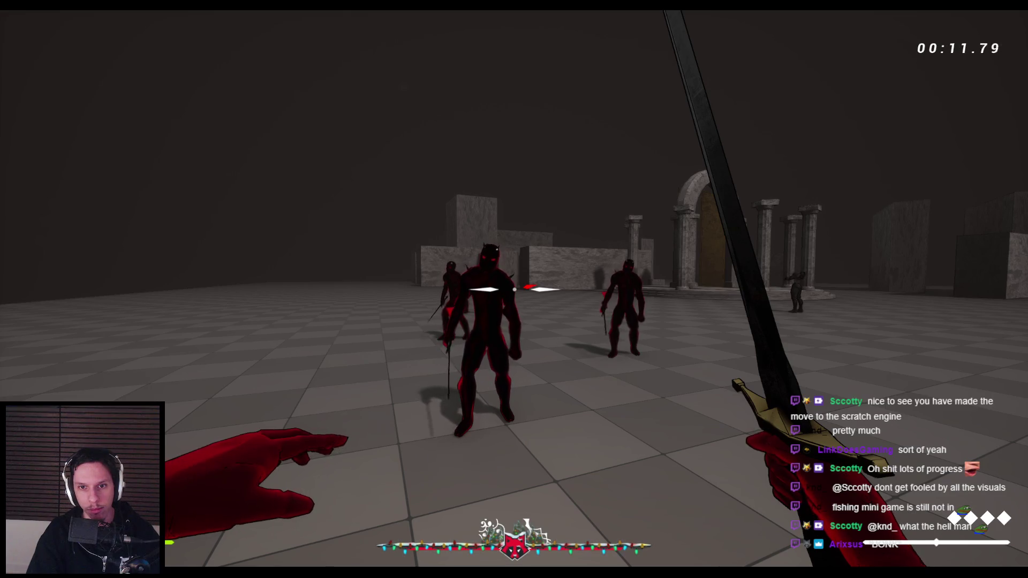
pyautogui.press('Escape')
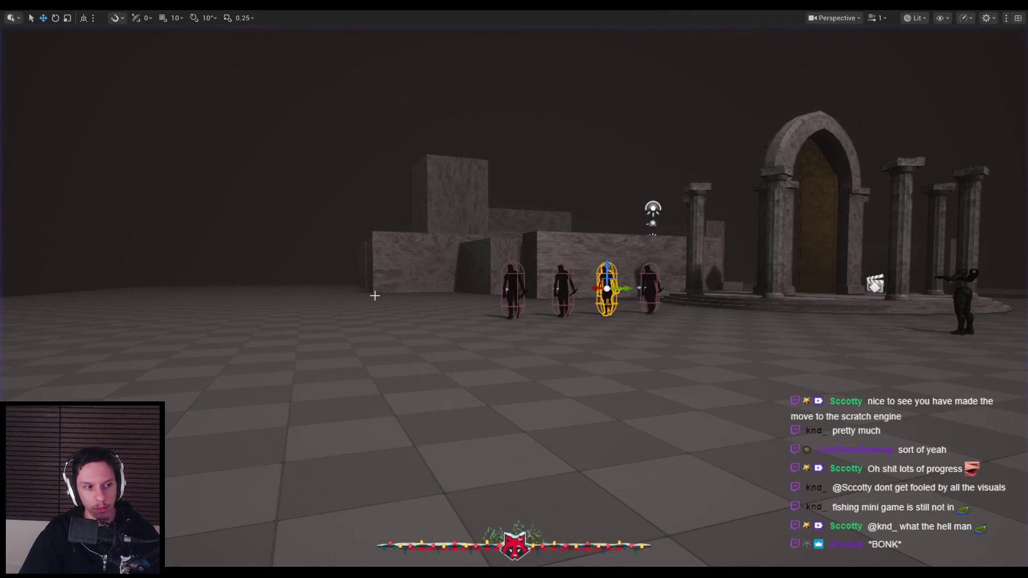
pyautogui.moveTo(321, 570)
pyautogui.click(380, 514)
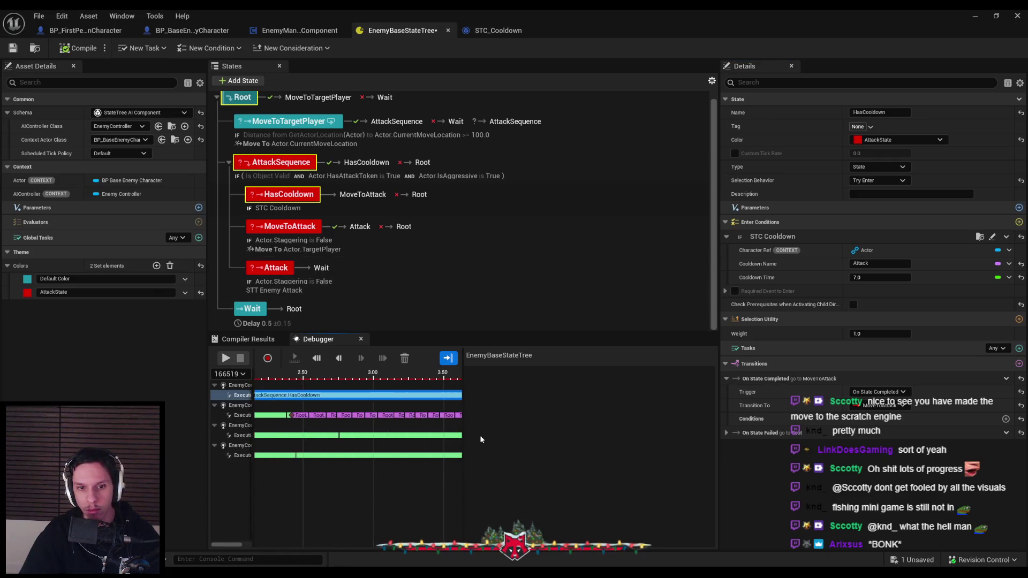
# Clear the debugger timeline, then check HasCooldown's State type and AttackSequence's entry conditions.
pyautogui.click(407, 359)
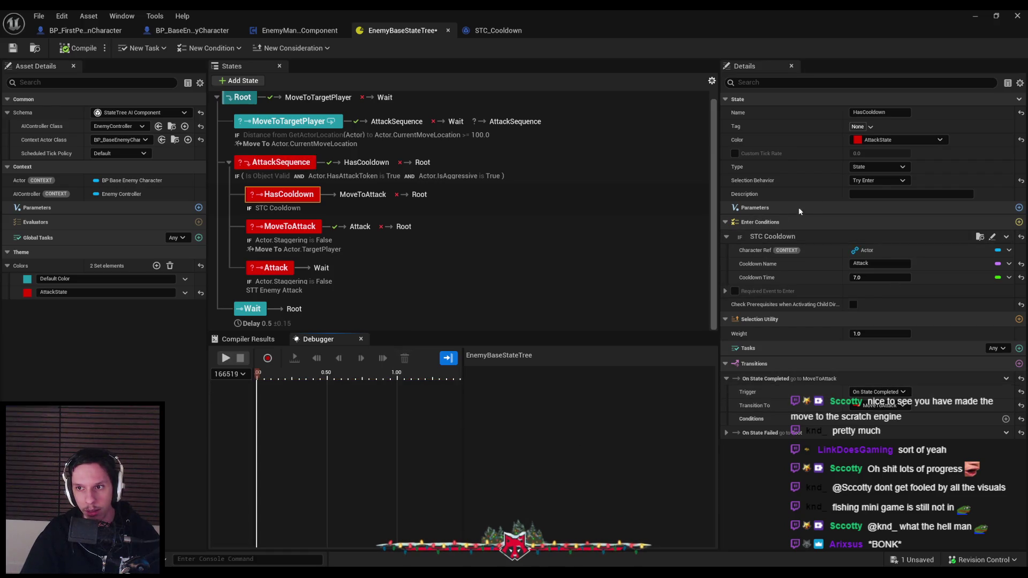
pyautogui.click(869, 168)
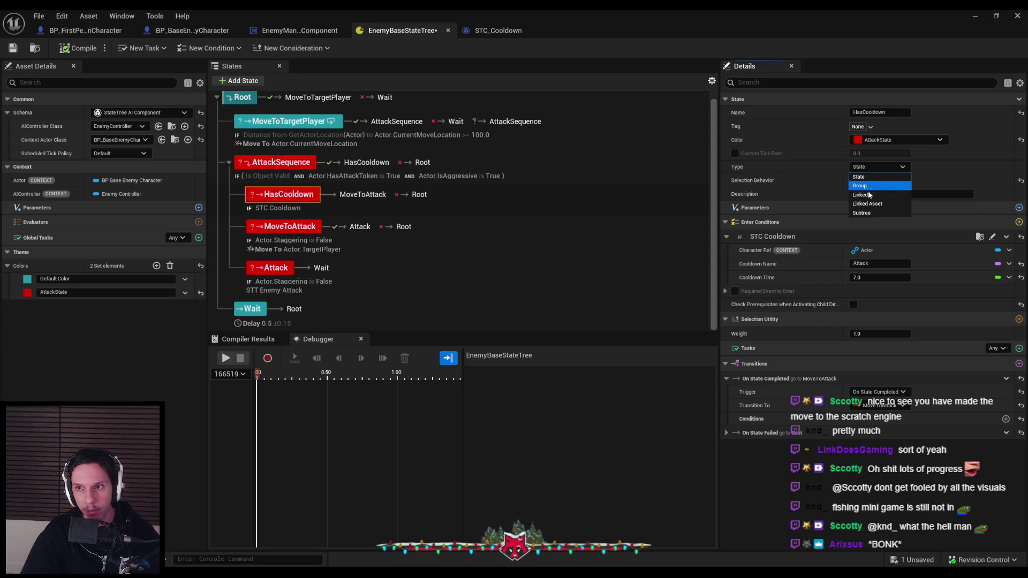
pyautogui.click(865, 168)
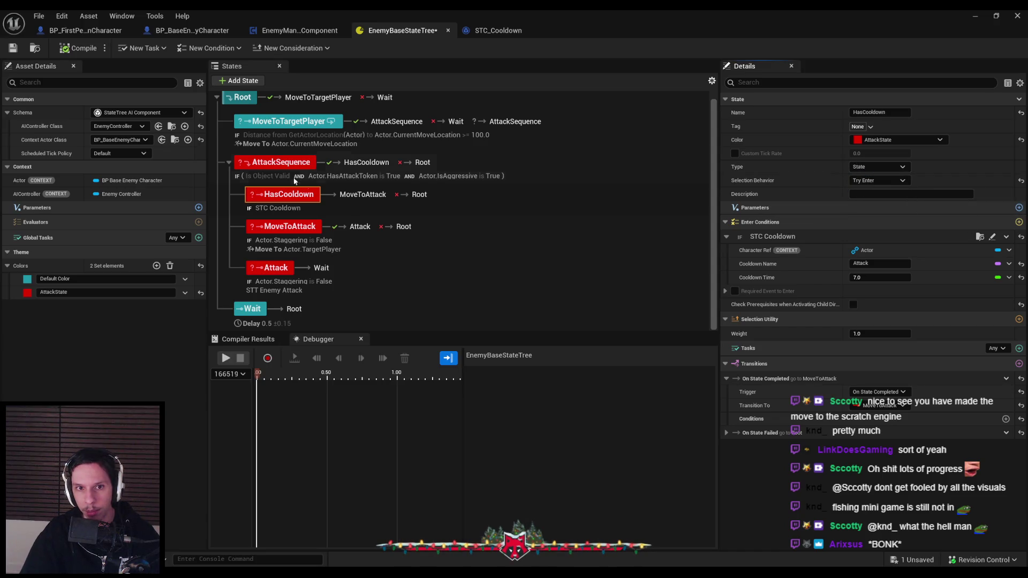
pyautogui.click(284, 168)
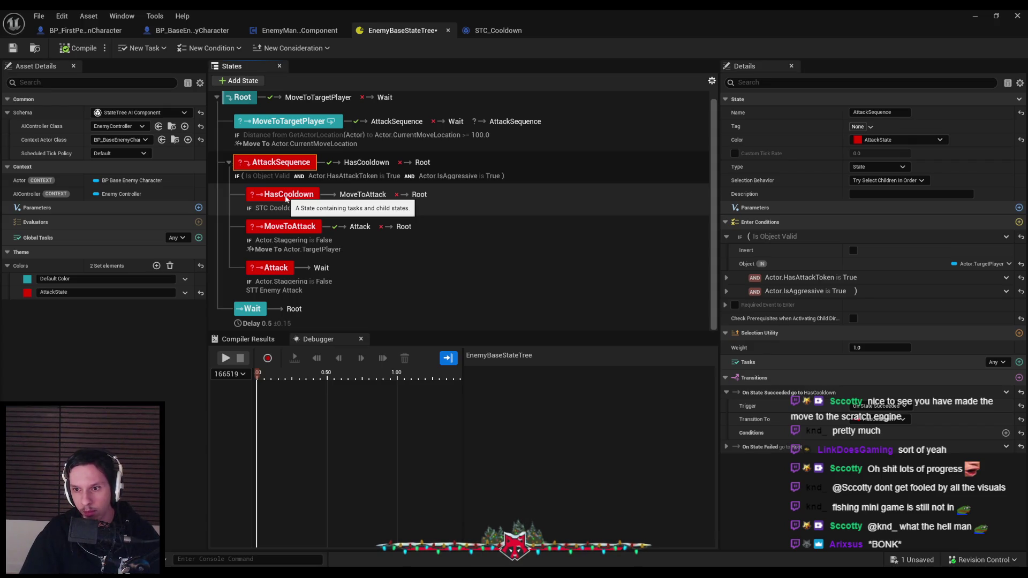
pyautogui.click(283, 202)
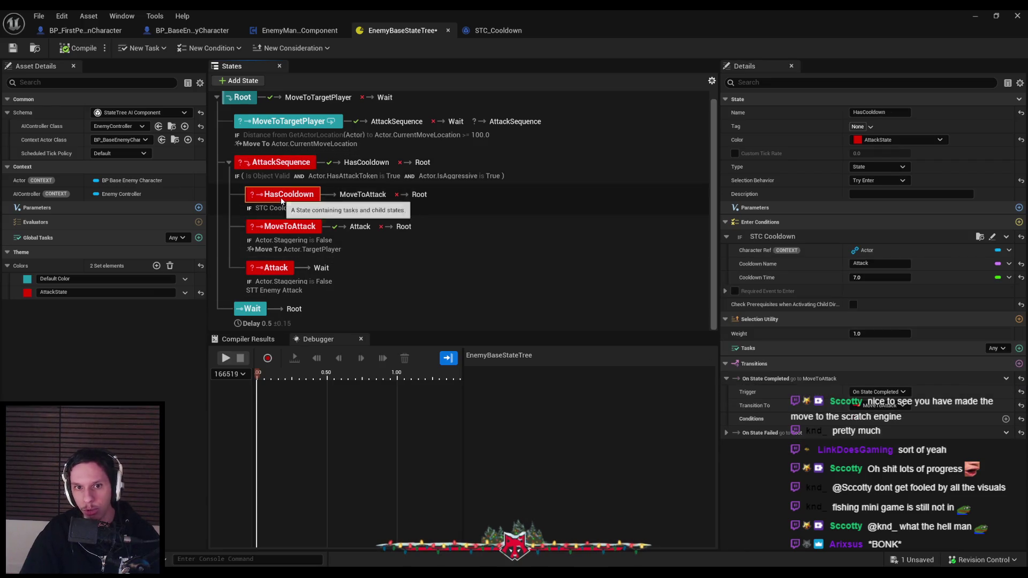
# Delete HasCooldown and retarget AttackSequence's transition to MoveToAttack.
pyautogui.press('Delete')
pyautogui.click(889, 420)
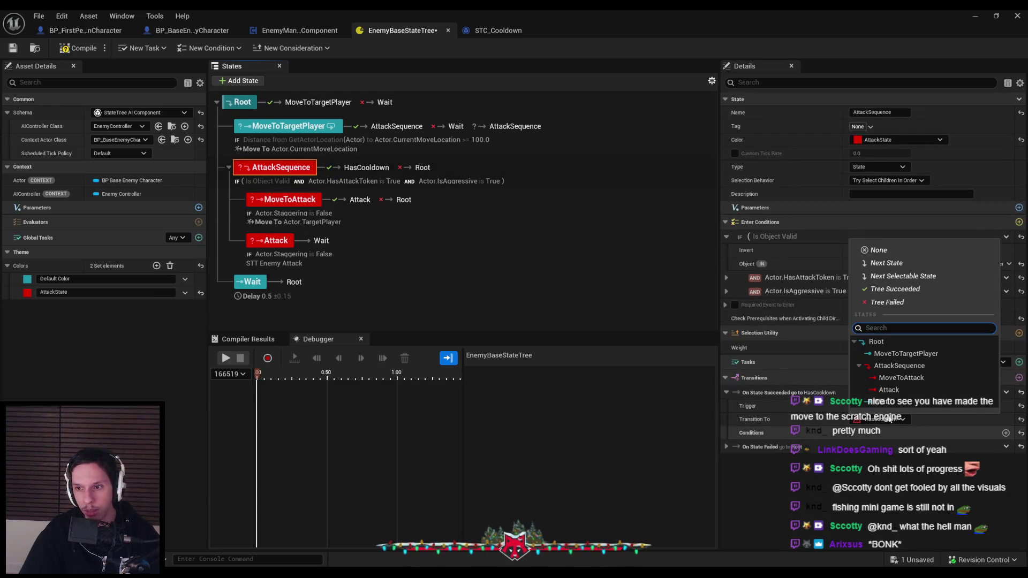
pyautogui.click(893, 379)
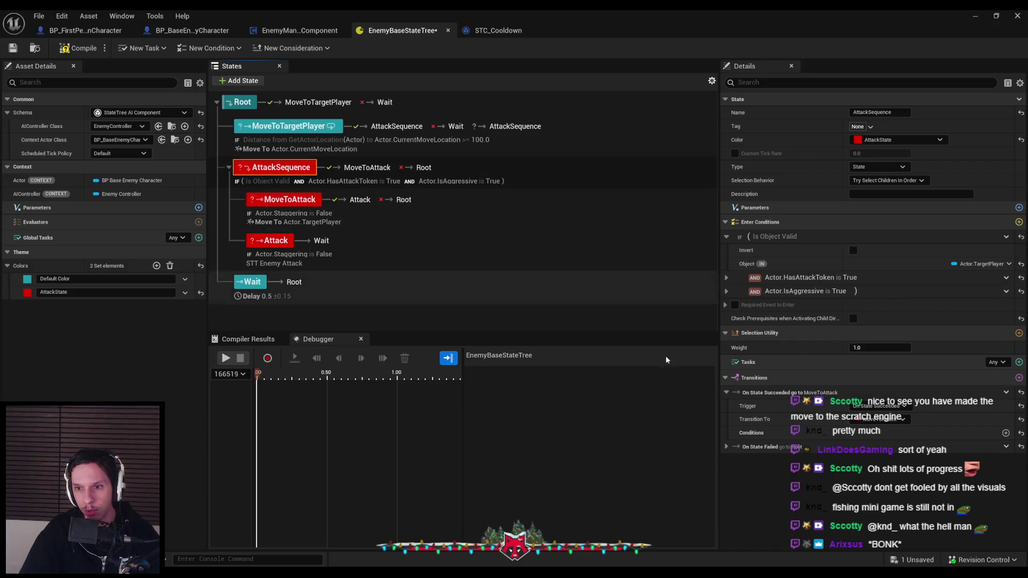
# Gate the transition with an STC Cooldown condition and save the state tree.
pyautogui.click(1006, 433)
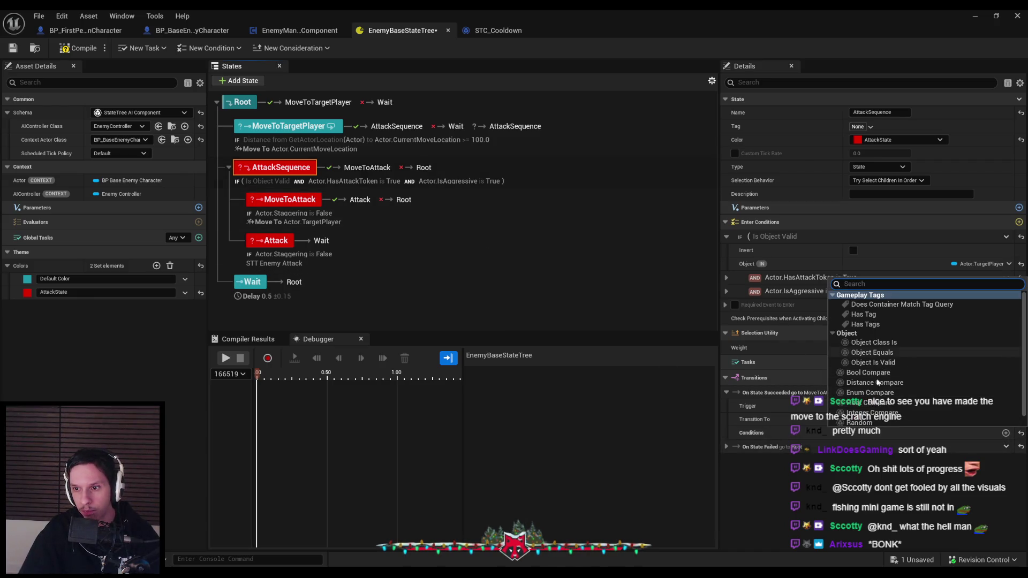
pyautogui.scroll(-1, 881, 408)
pyautogui.click(873, 421)
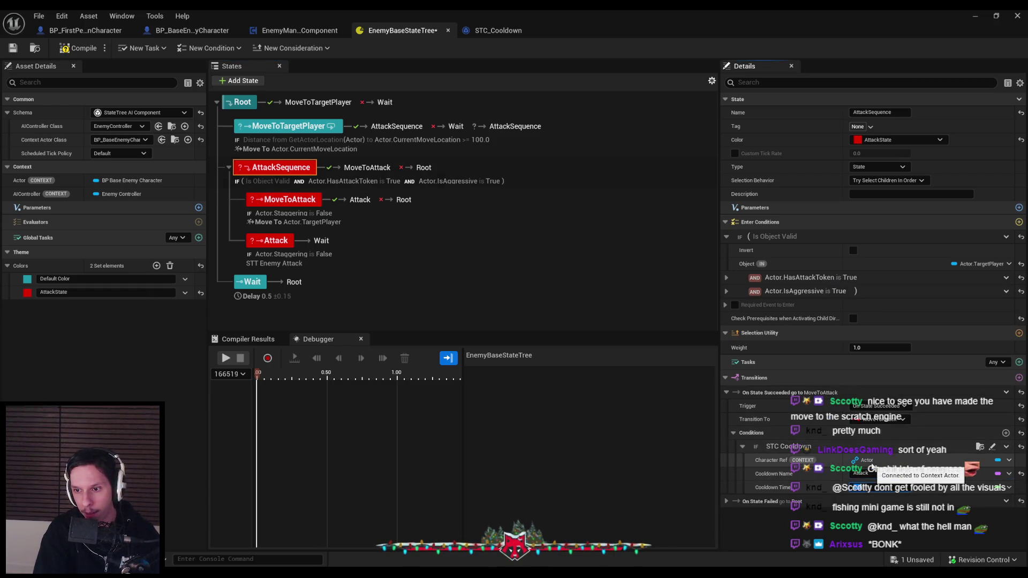
pyautogui.hotkey('ctrl', 's')
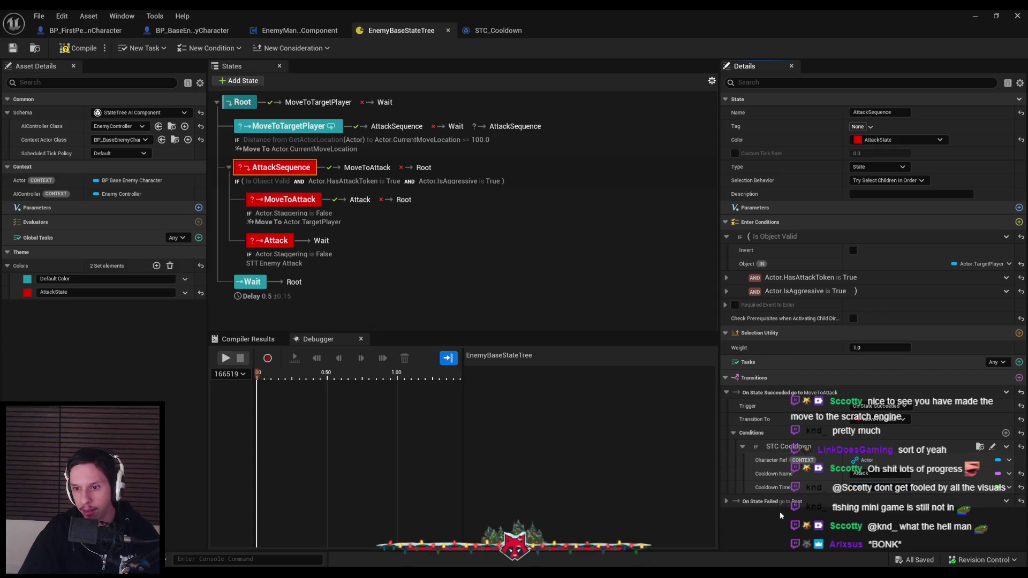
pyautogui.click(986, 19)
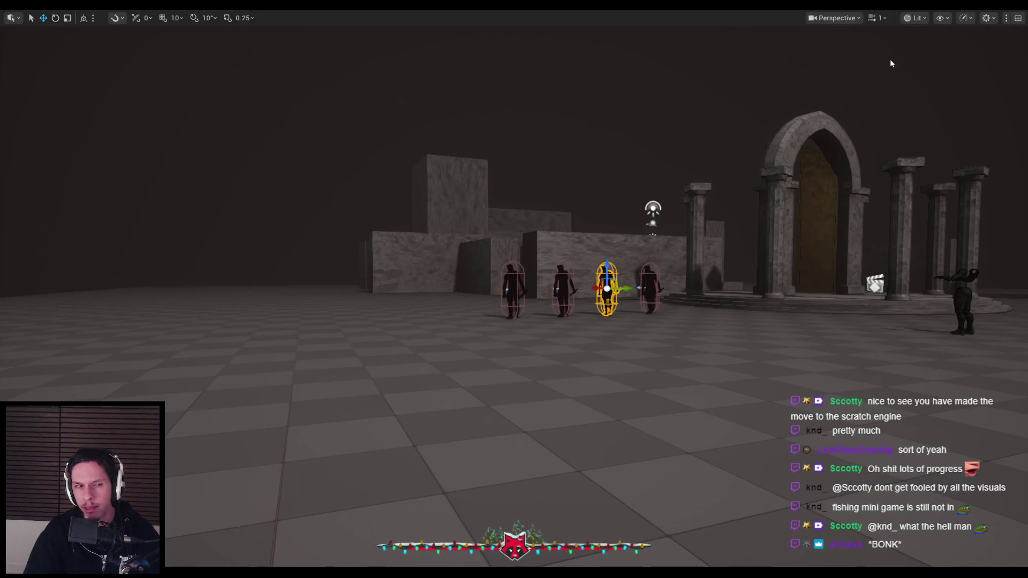
# Start a playtest, end it after dying, and start a fresh session.
pyautogui.hotkey('alt', 'p')
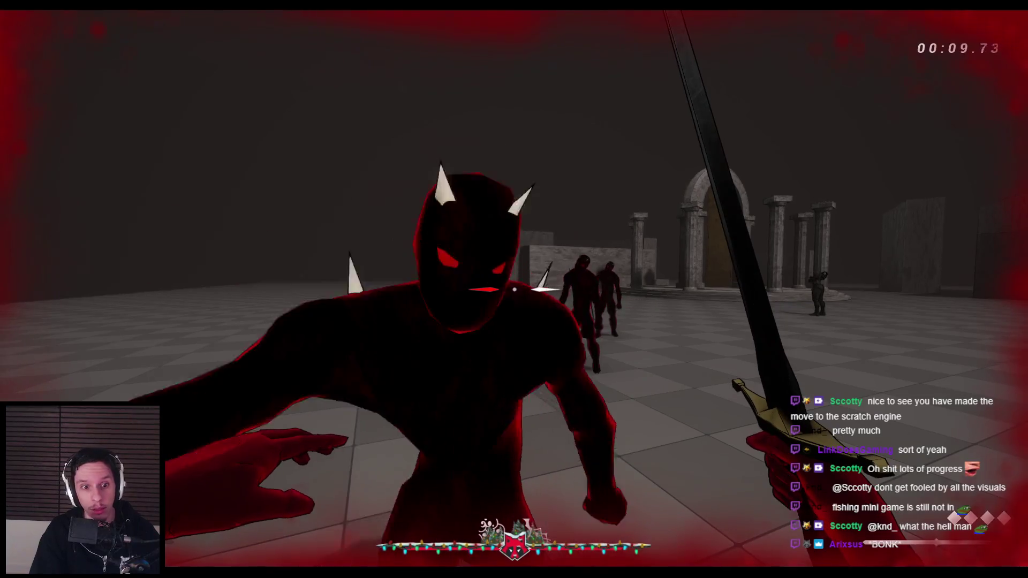
pyautogui.press('Escape')
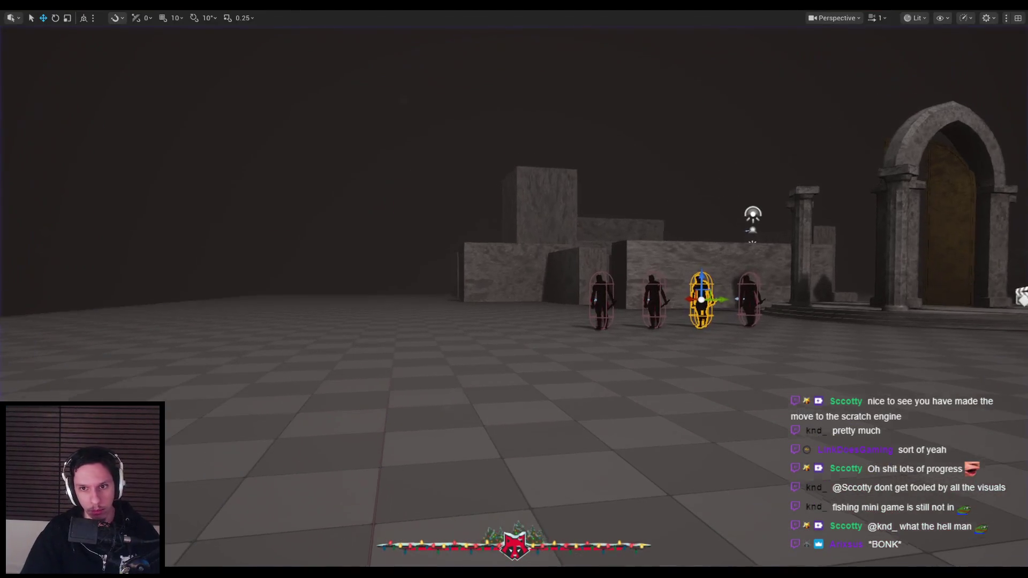
pyautogui.hotkey('alt', 'p')
# Advance on the Grunt group and cut several down with sword swings, then stop the session.
pyautogui.click(740, 158)
pyautogui.press('w')
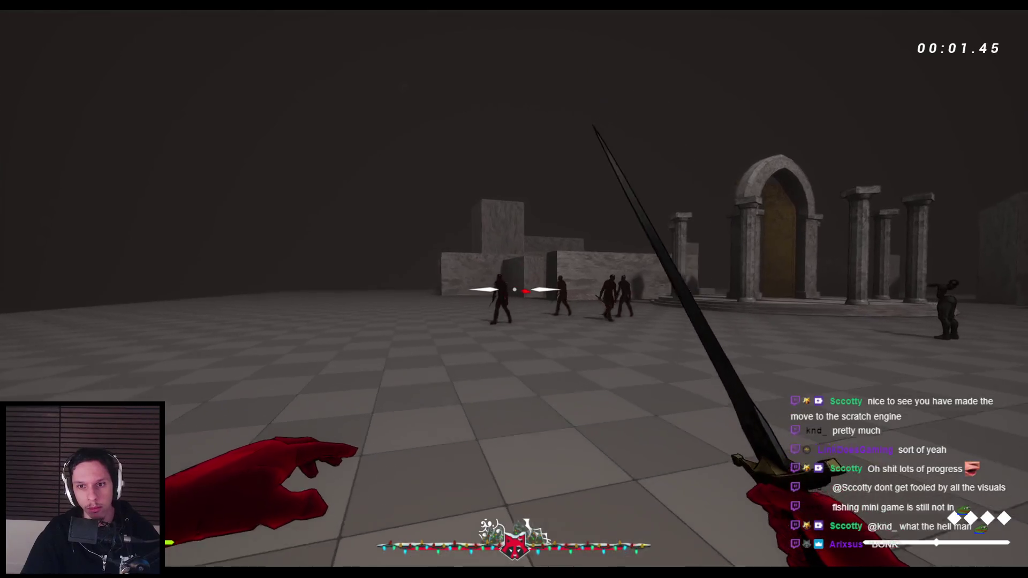
pyautogui.click(514, 289)
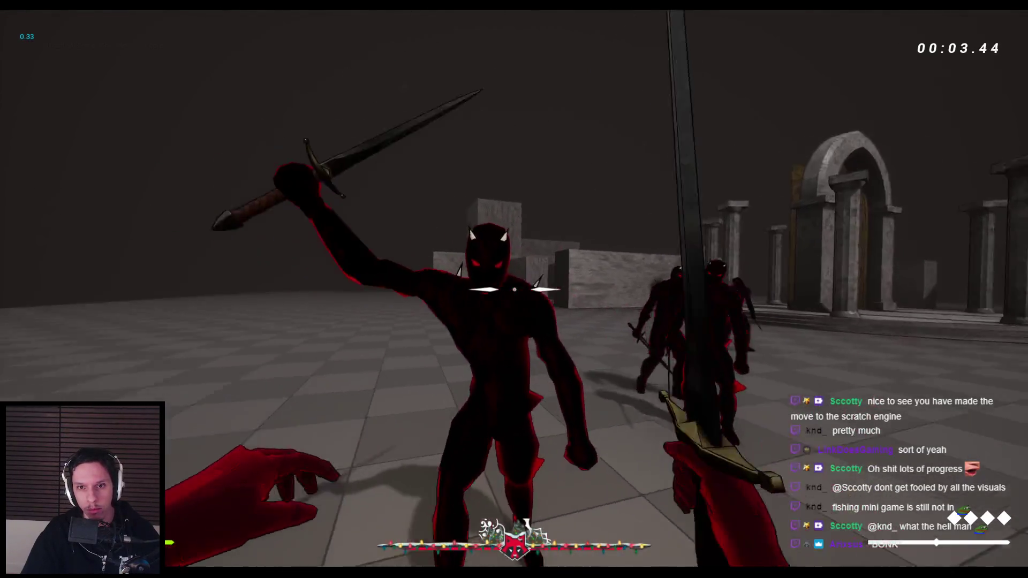
pyautogui.click(514, 289)
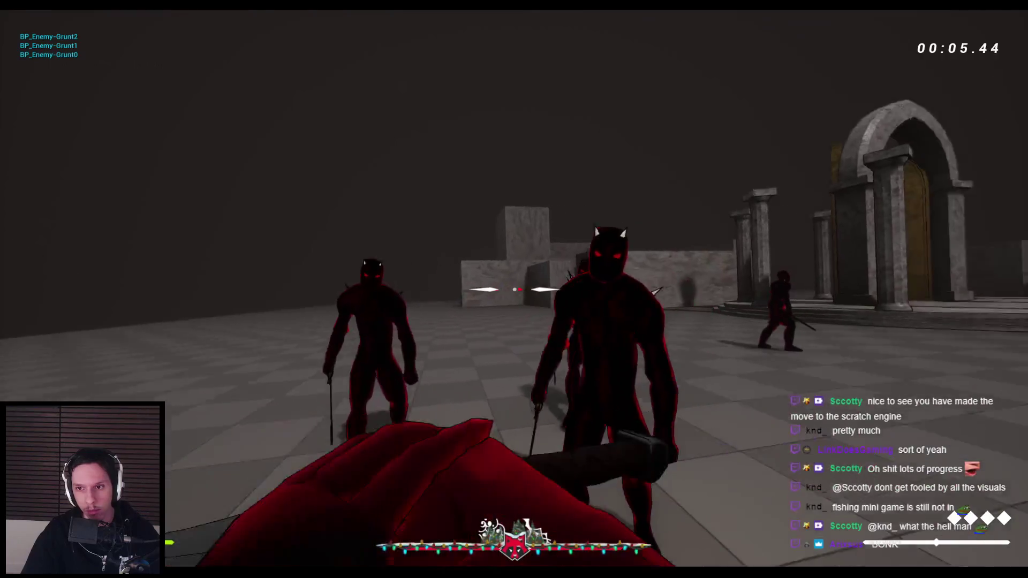
pyautogui.click(514, 289)
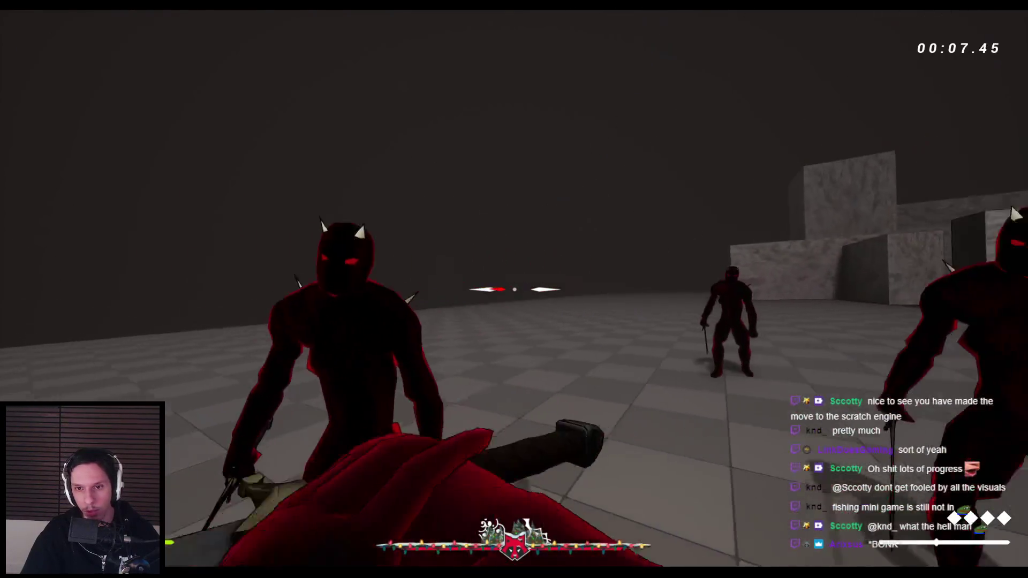
pyautogui.click(514, 289)
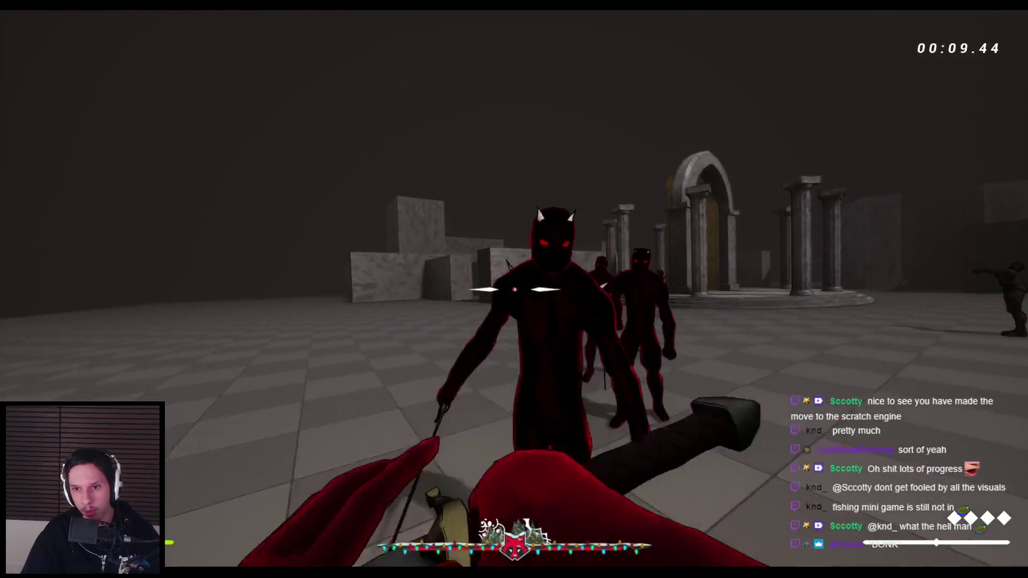
pyautogui.click(514, 289)
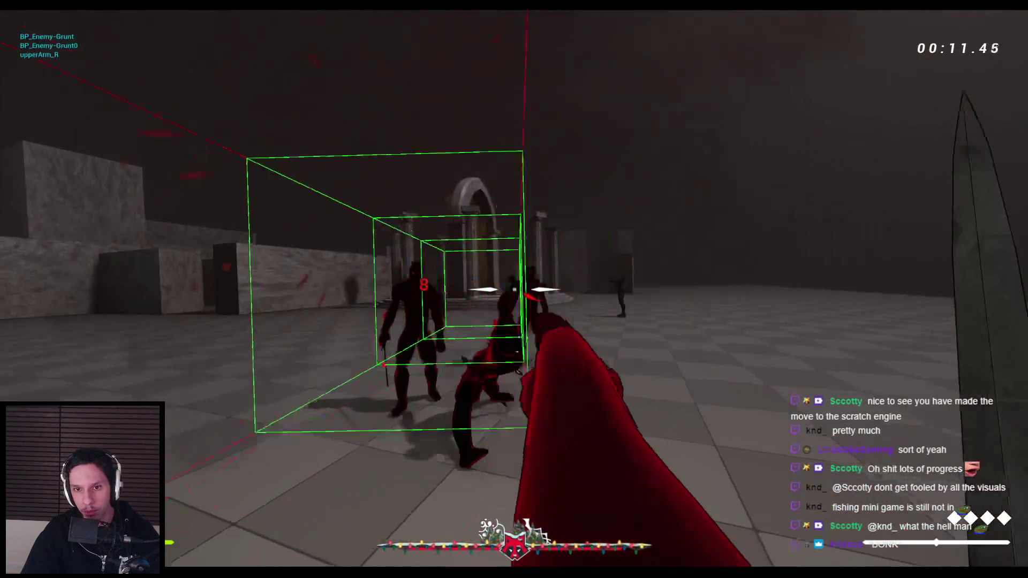
pyautogui.click(514, 289)
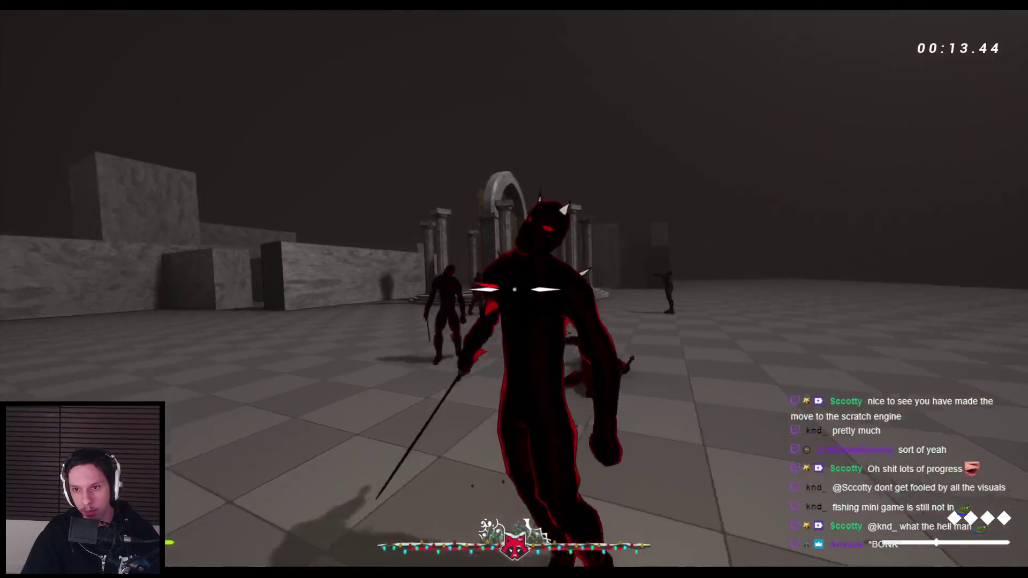
pyautogui.click(514, 289)
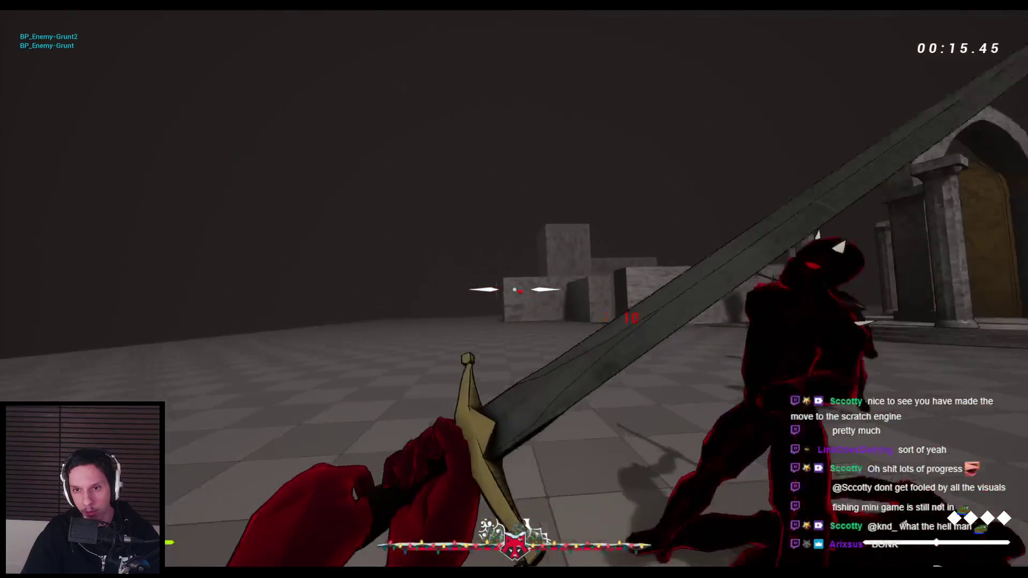
pyautogui.click(514, 289)
pyautogui.click(514, 289)
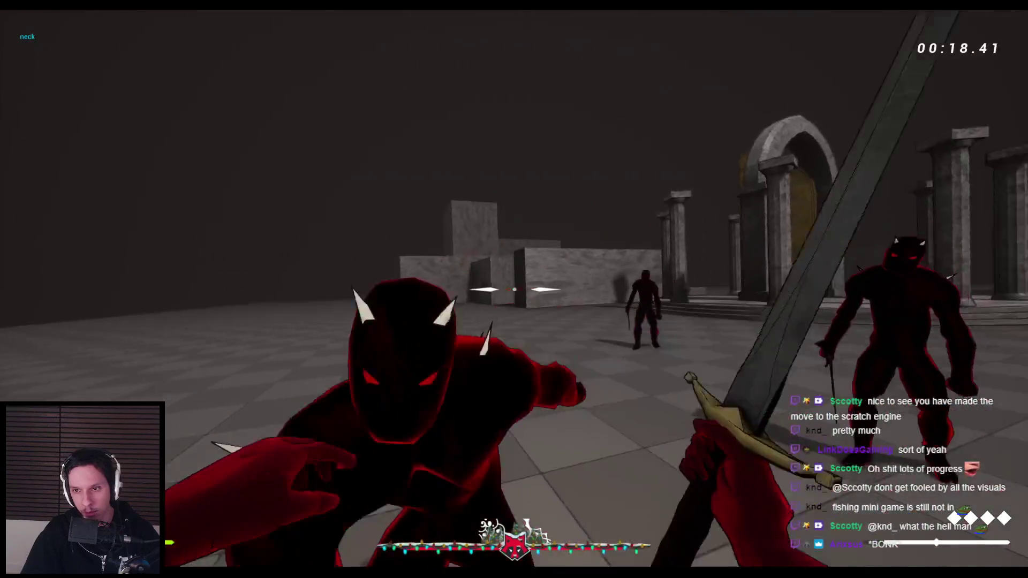
pyautogui.click(514, 289)
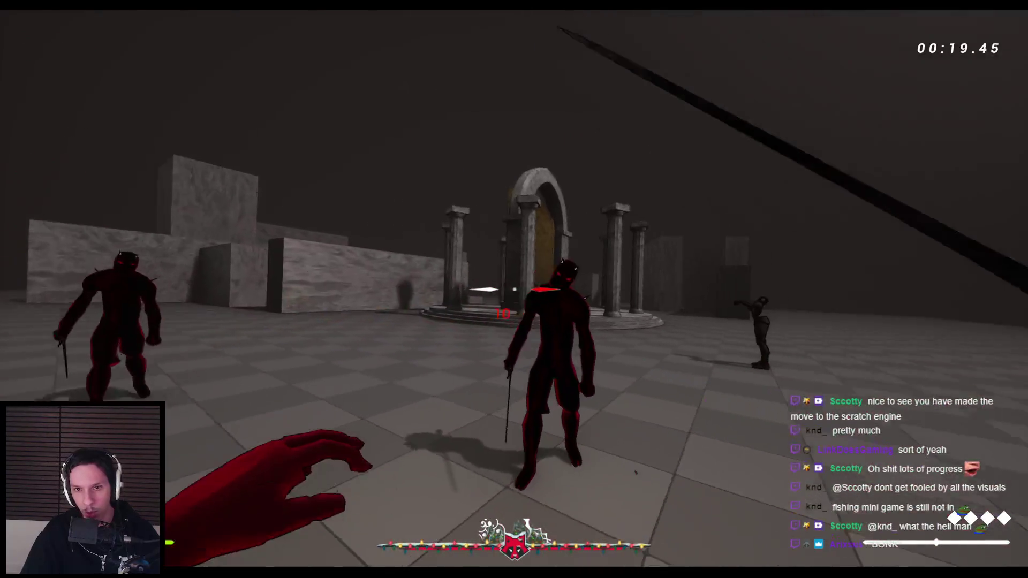
pyautogui.click(514, 289)
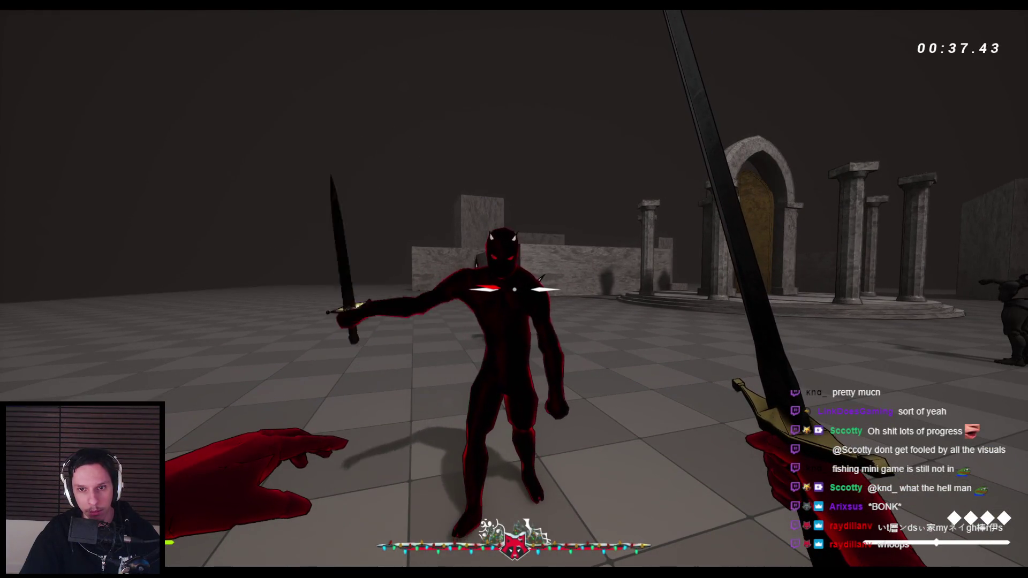
pyautogui.click(514, 289)
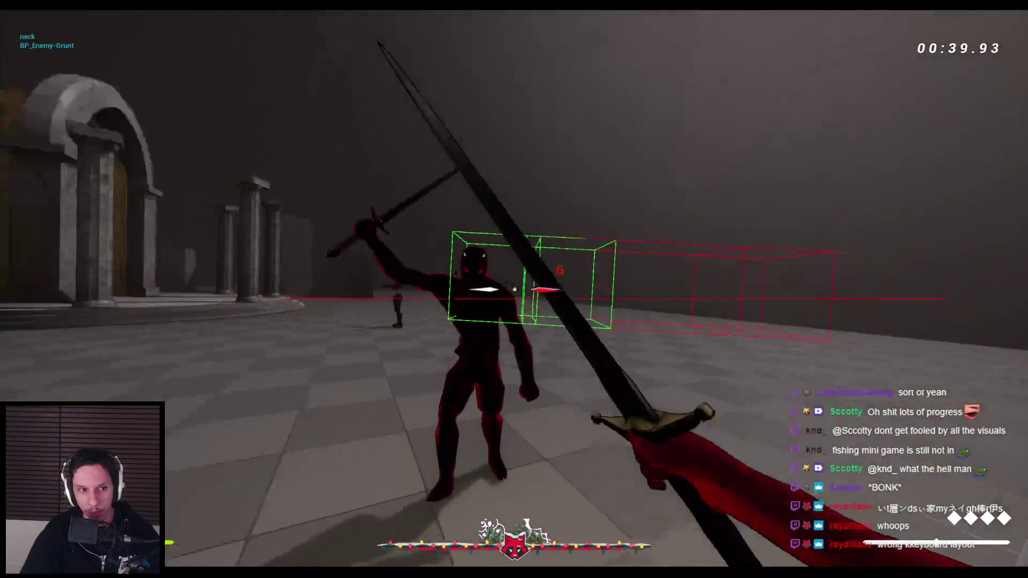
pyautogui.click(514, 289)
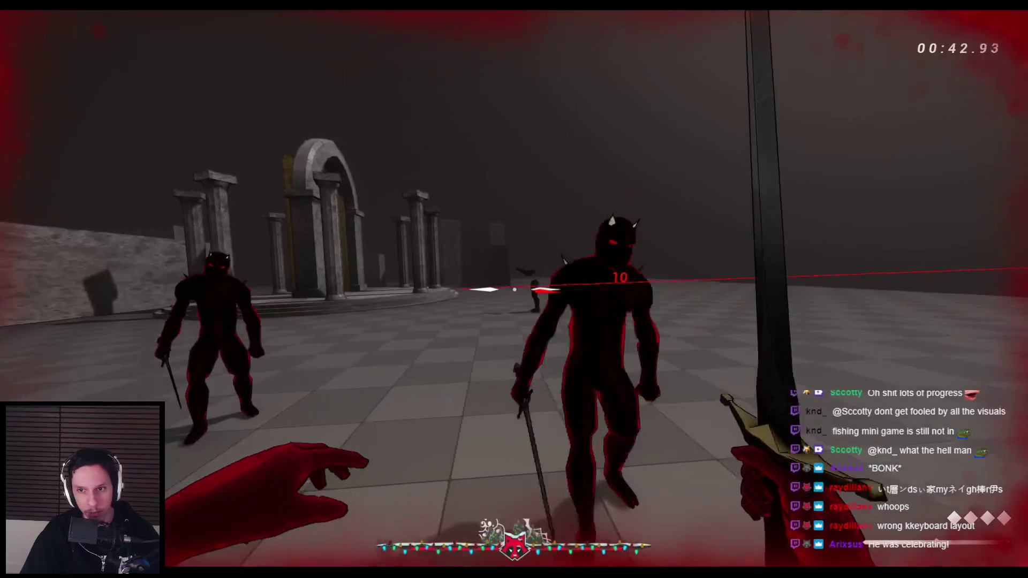
pyautogui.click(513, 290)
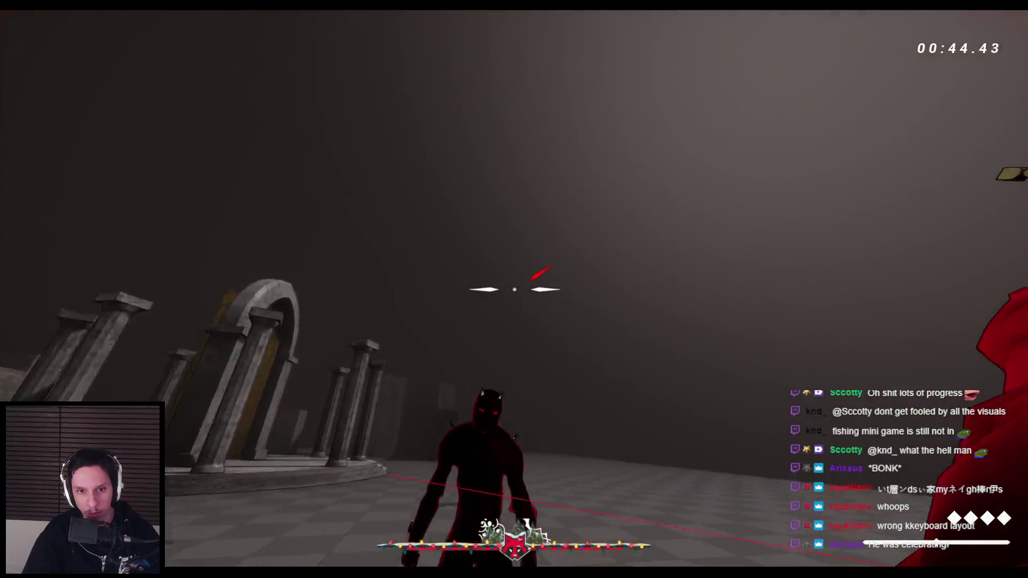
pyautogui.click(514, 289)
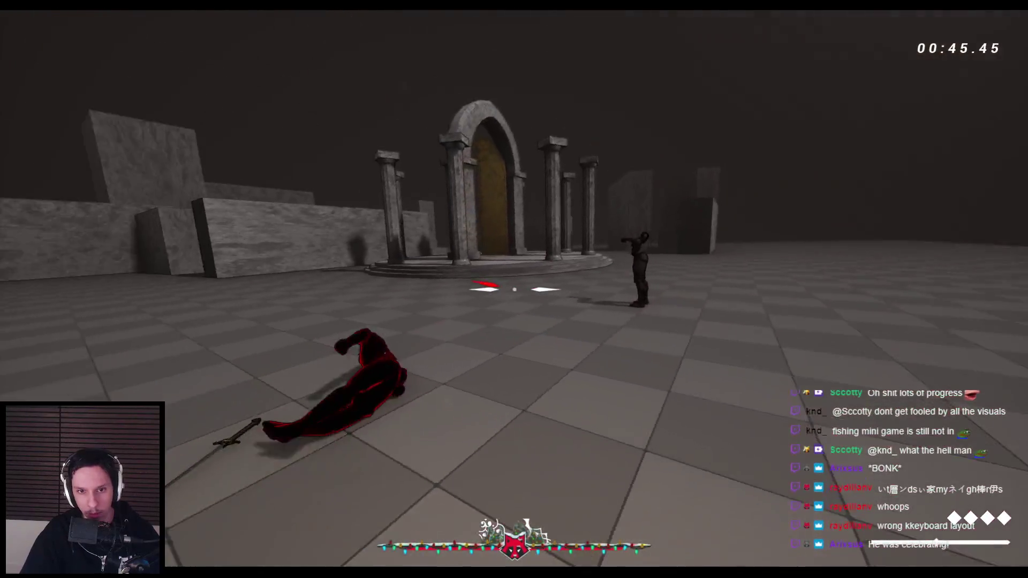
pyautogui.click(514, 289)
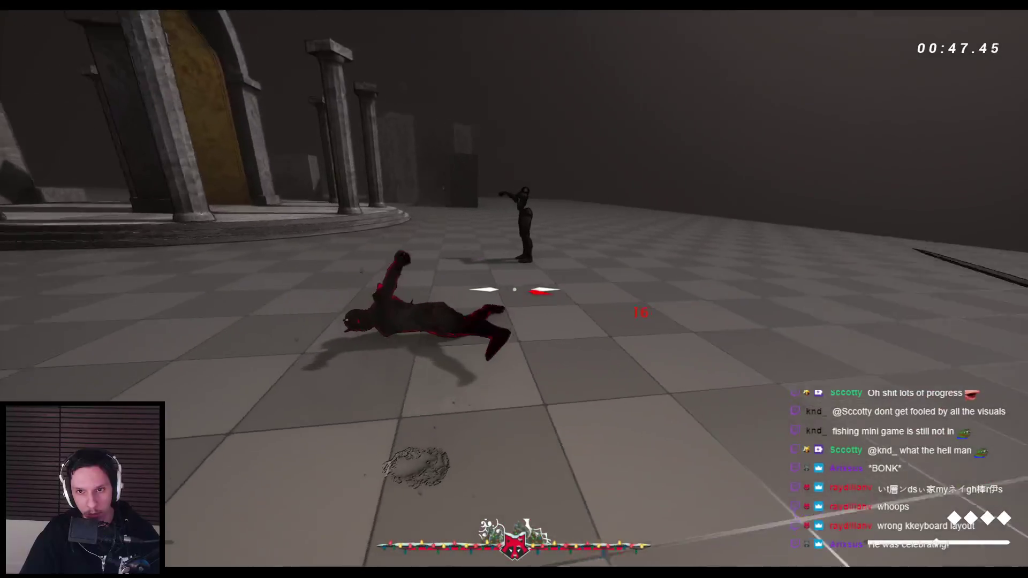
pyautogui.click(514, 289)
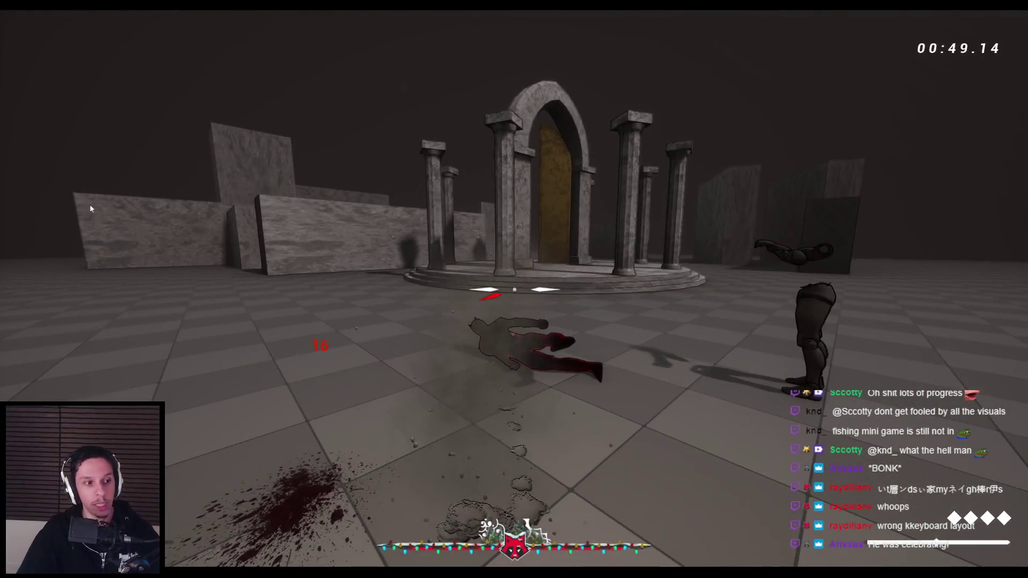
pyautogui.press('Escape')
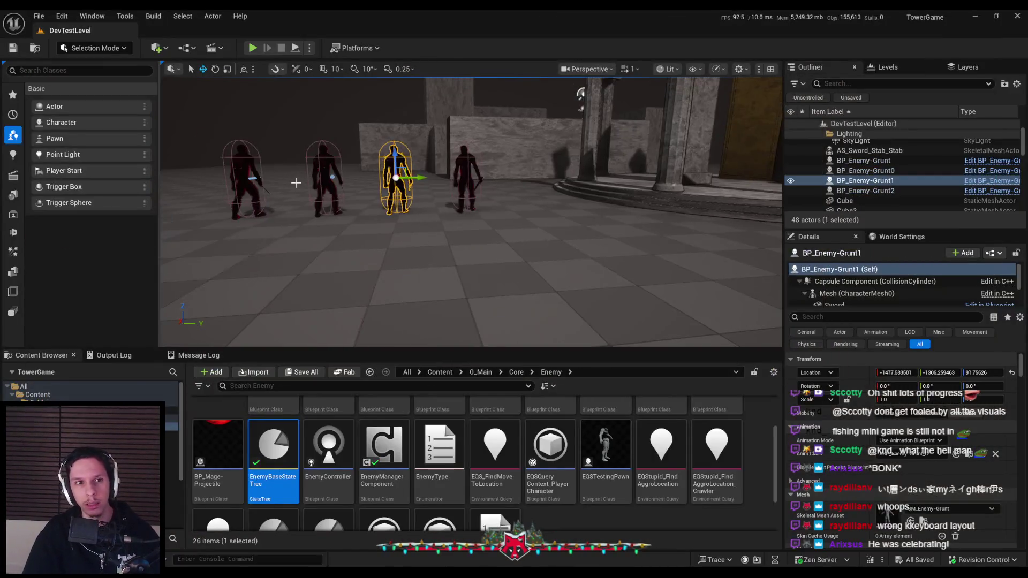
# Open PrototypeLevel from the recent levels list.
pyautogui.click(46, 19)
pyautogui.moveTo(56, 91)
pyautogui.click(231, 104)
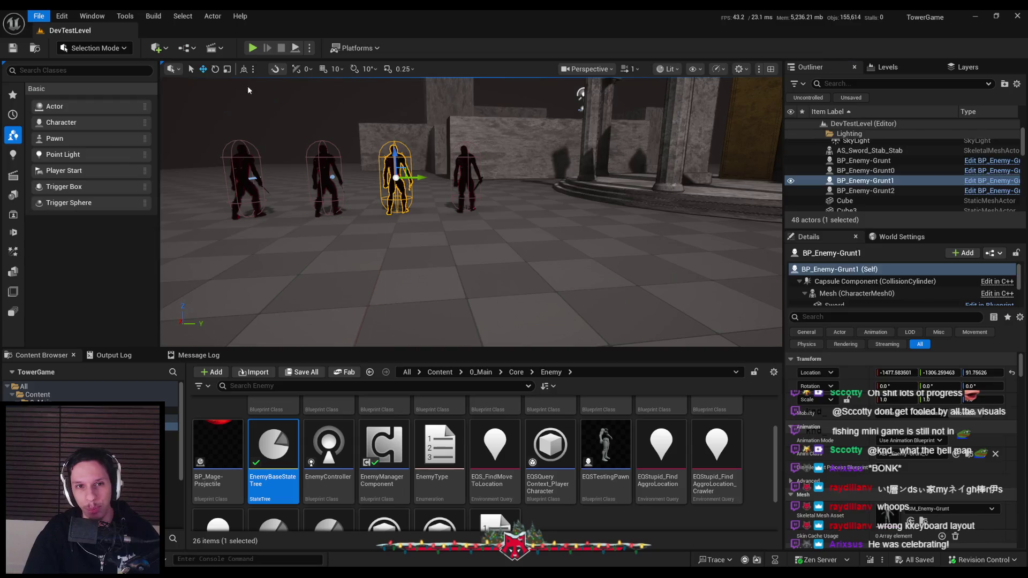
# Playtest PrototypeLevel, fighting the robed enemy and spiders with the sword, then end the session.
pyautogui.click(252, 47)
pyautogui.press('w')
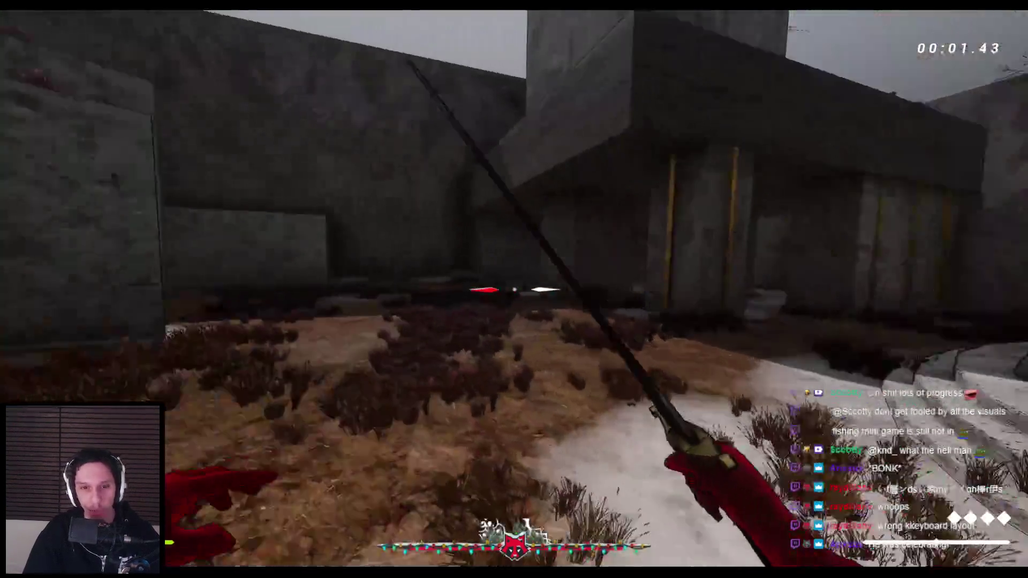
pyautogui.press('w')
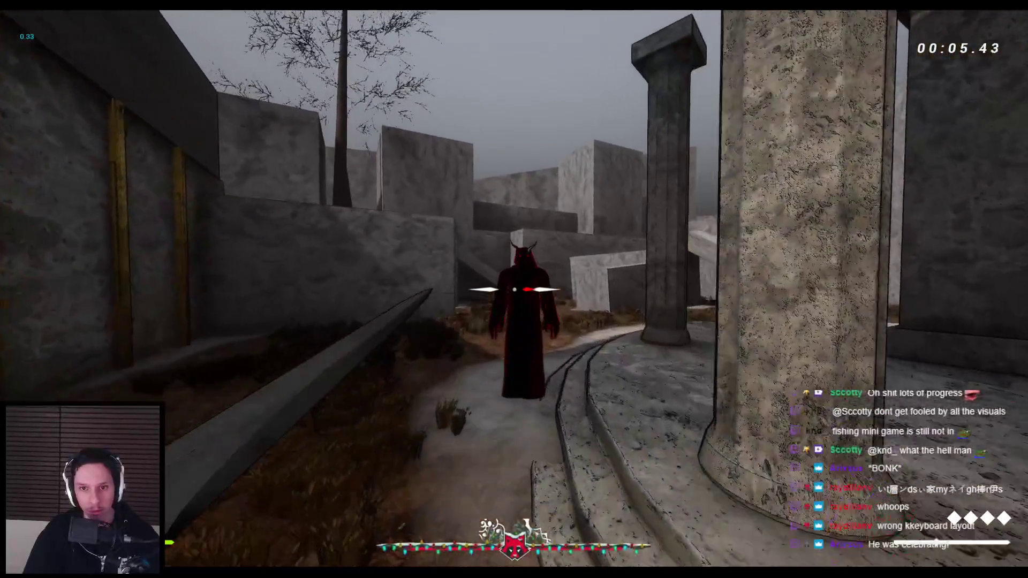
pyautogui.click(514, 289)
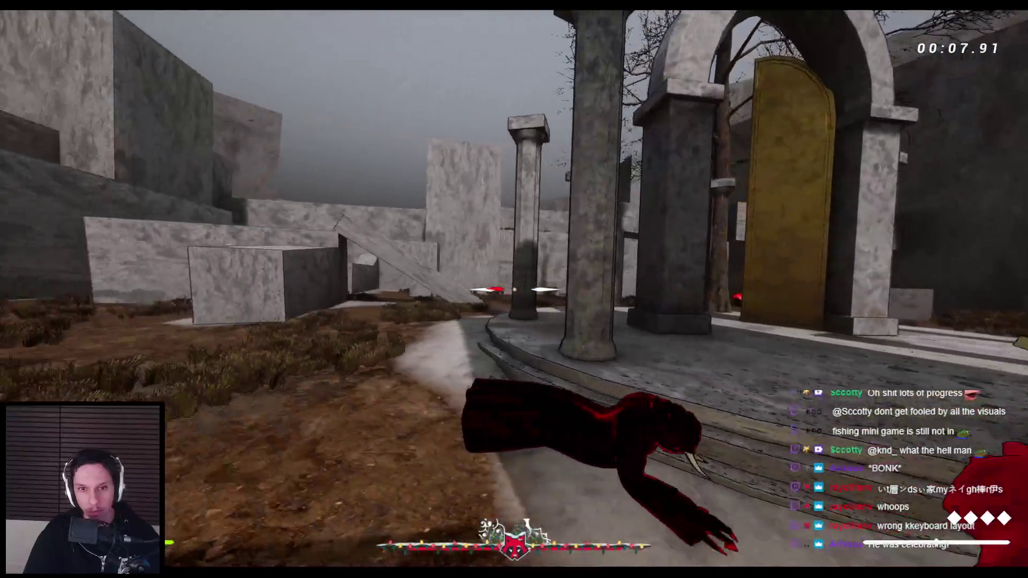
pyautogui.click(513, 289)
pyautogui.press('w')
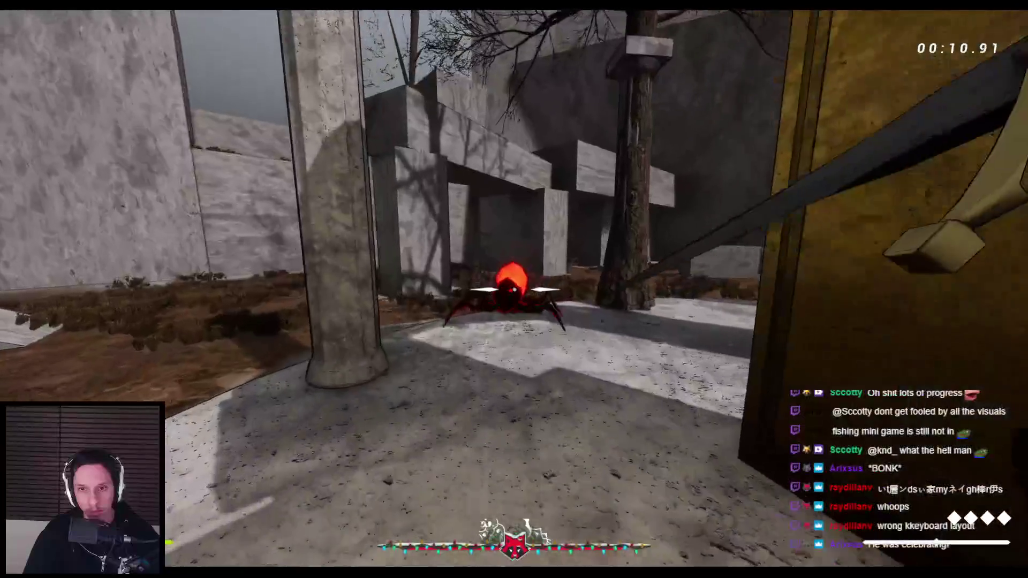
pyautogui.click(514, 289)
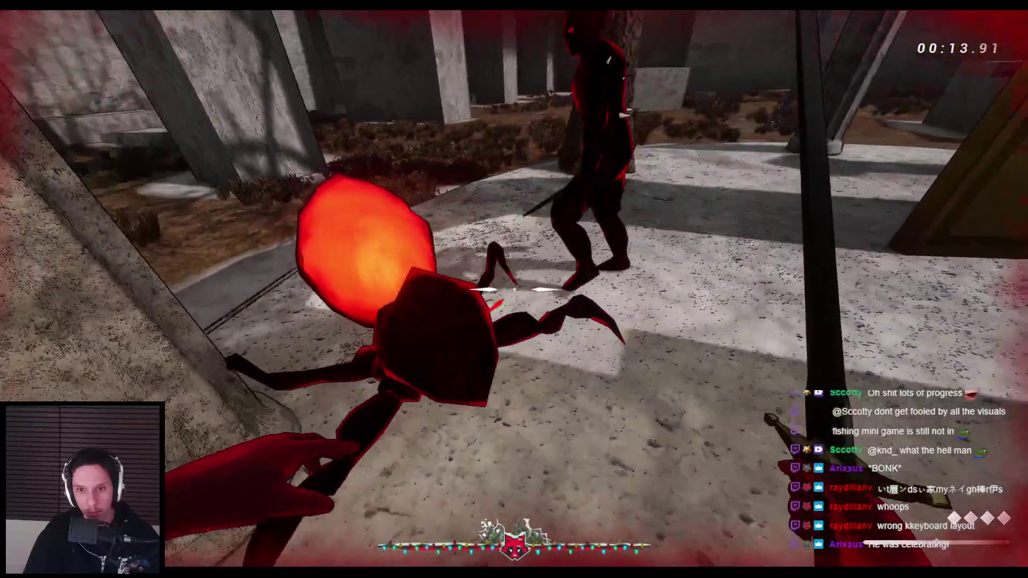
pyautogui.click(514, 289)
pyautogui.click(514, 289)
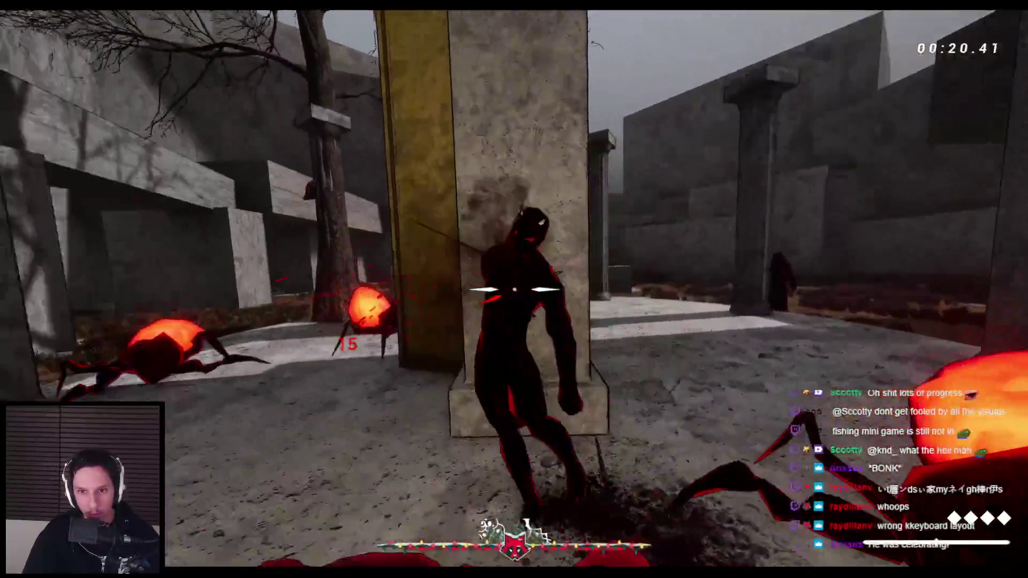
pyautogui.click(514, 289)
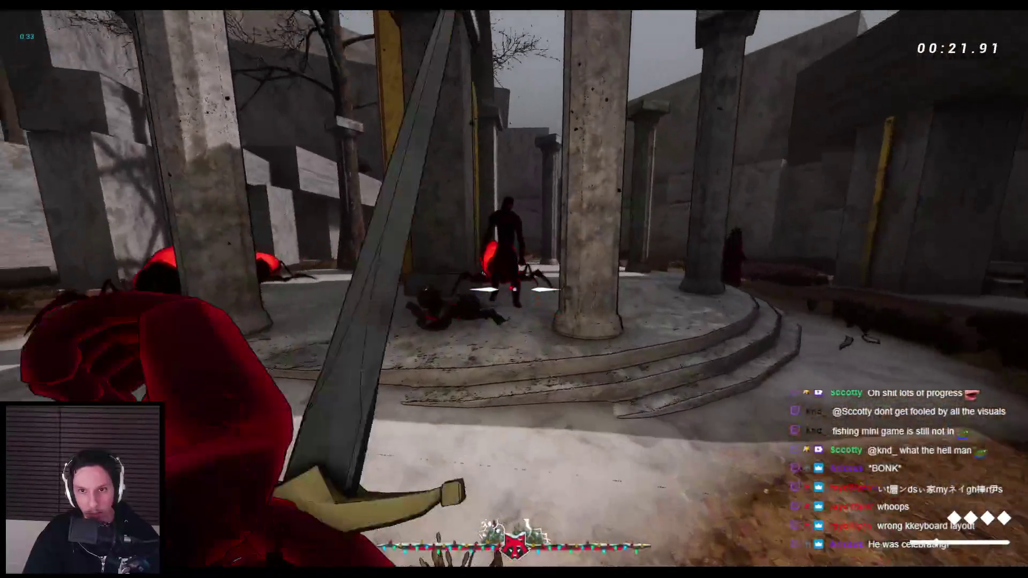
pyautogui.click(514, 289)
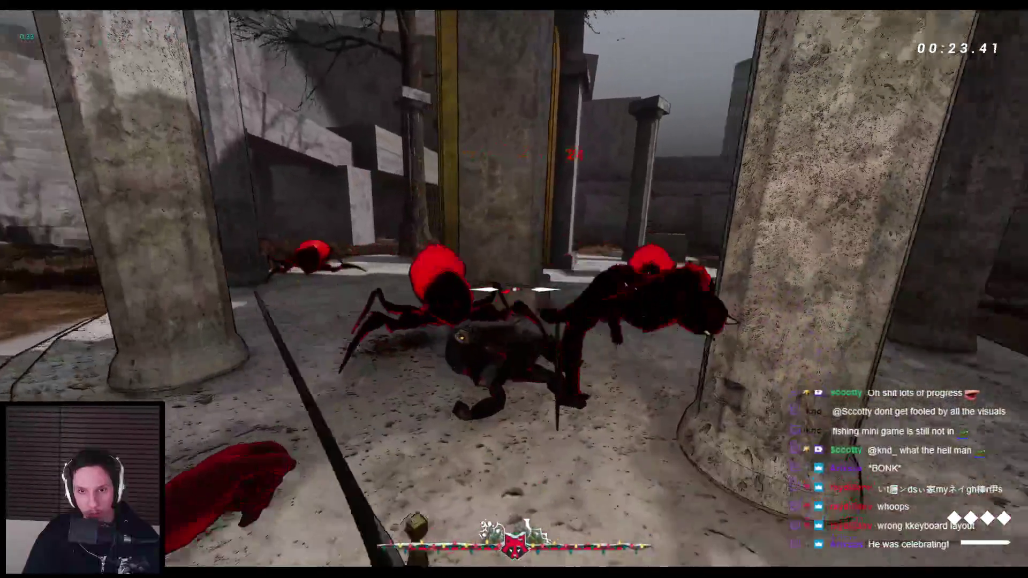
pyautogui.click(514, 289)
pyautogui.click(513, 290)
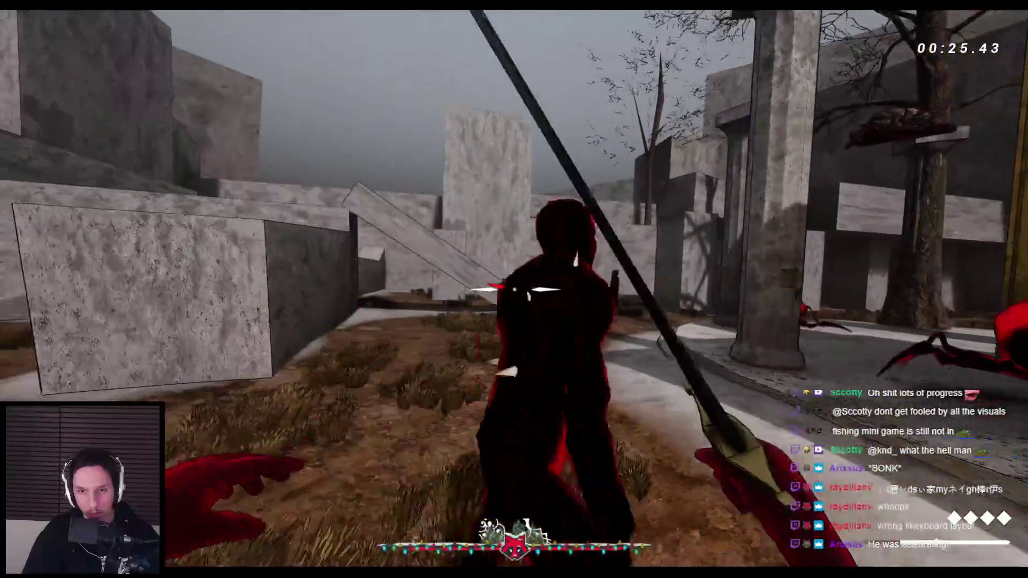
pyautogui.press('s')
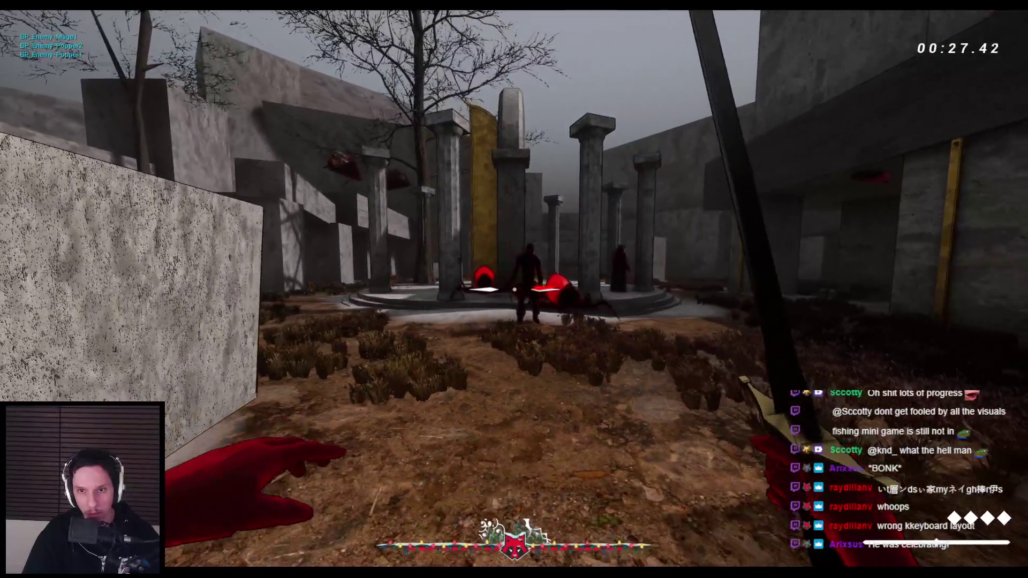
pyautogui.click(514, 290)
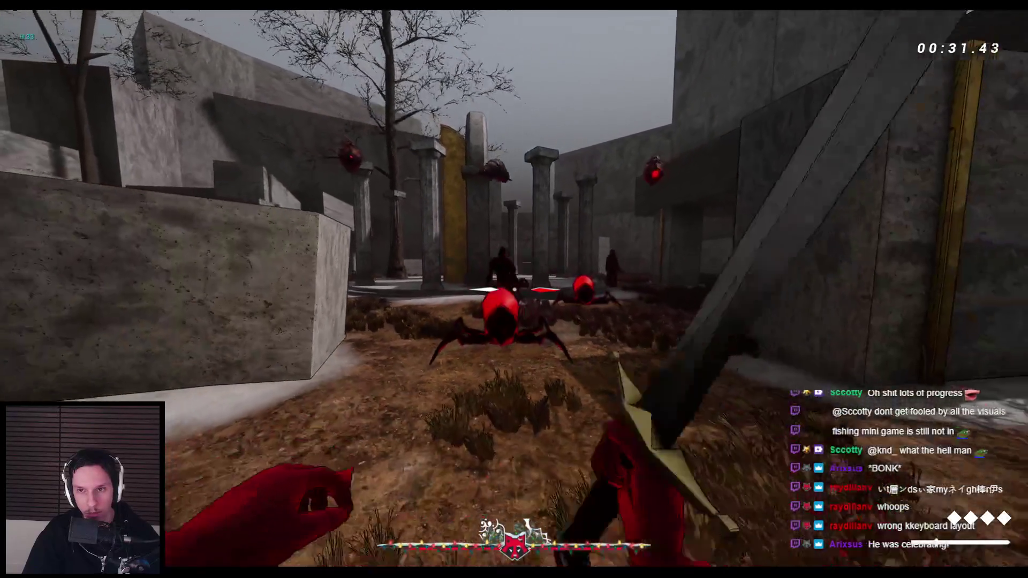
pyautogui.click(514, 289)
pyautogui.press('Escape')
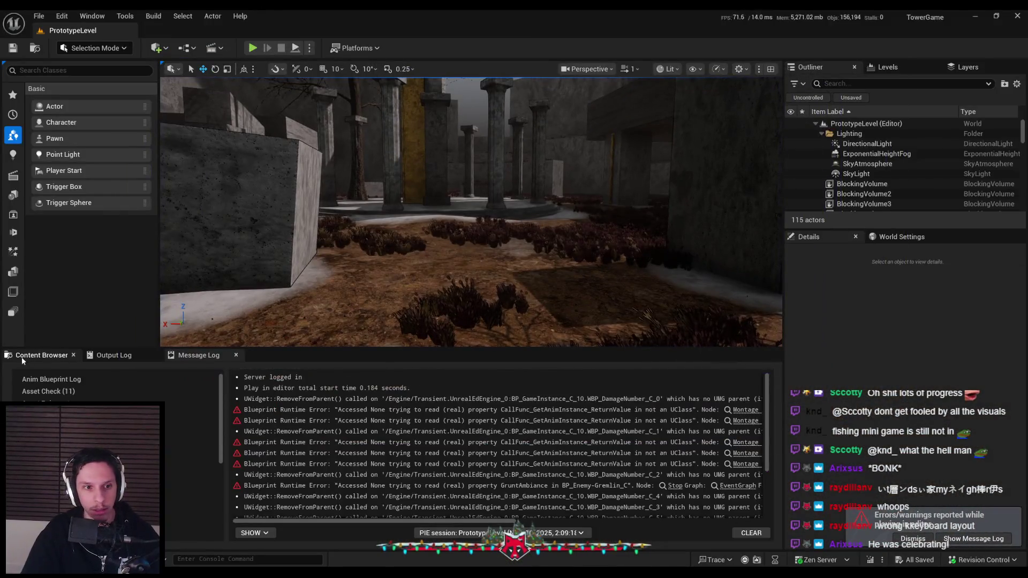
# Set BP_Enemy-Popper's AI State Tree to EST_NoAggressionMelee and dismiss the errors notice.
pyautogui.click(23, 358)
pyautogui.doubleClick(678, 424)
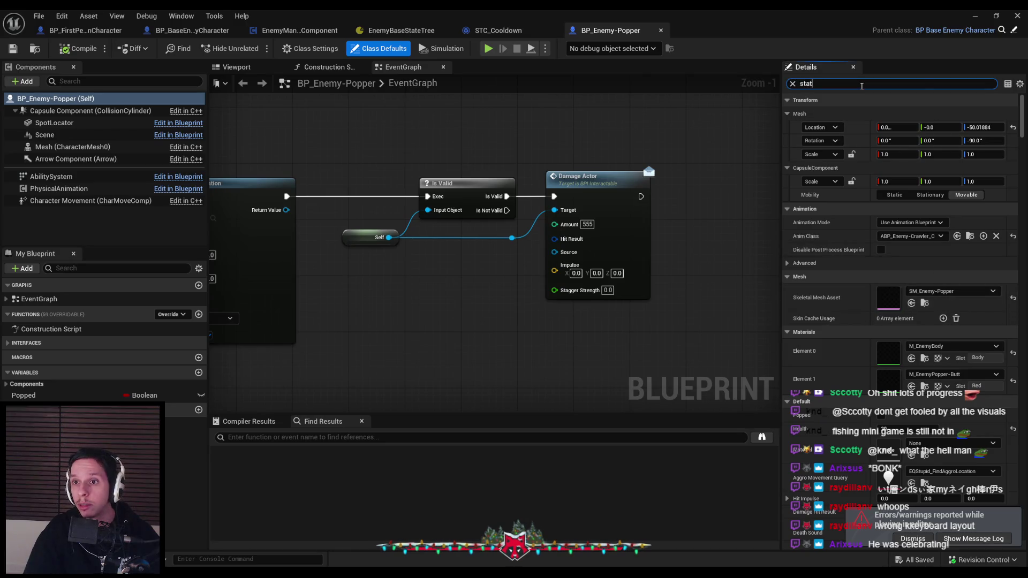
pyautogui.write('e')
pyautogui.click(953, 169)
pyautogui.click(953, 325)
pyautogui.click(972, 15)
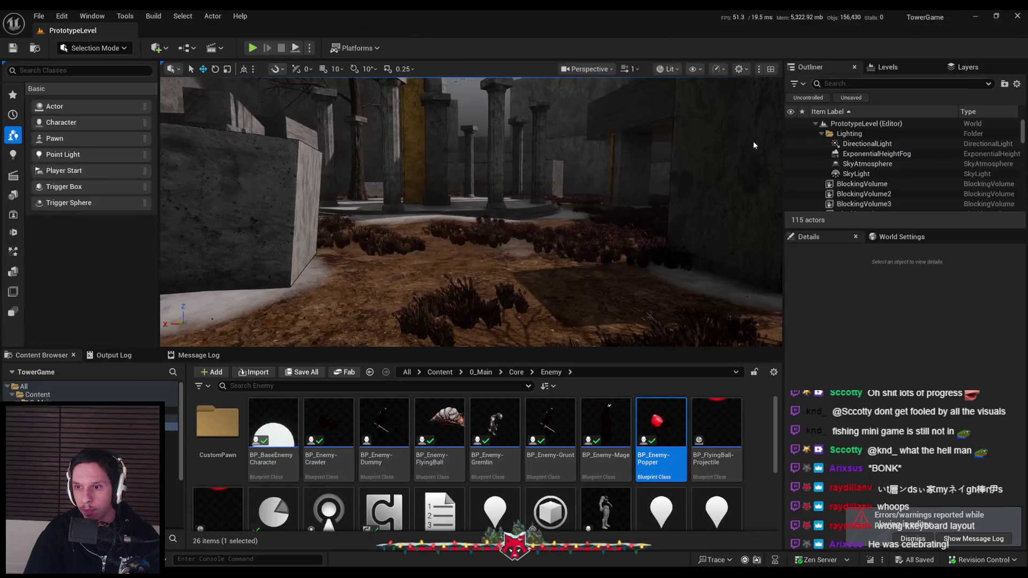
pyautogui.click(904, 539)
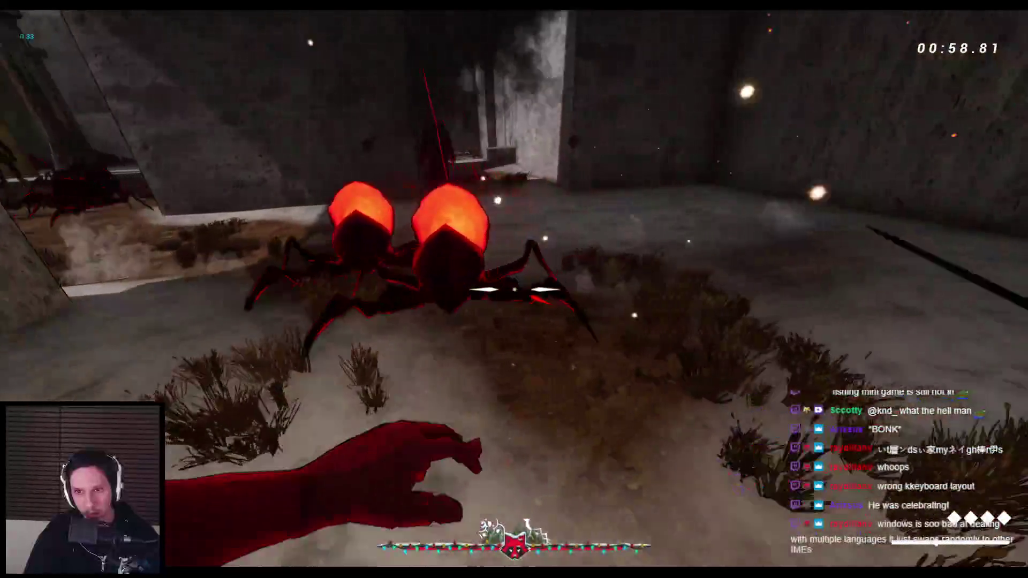
# Sword-fight the spiders, robed and horned enemies, stop the playtest, and select the Mage asset.
pyautogui.press('2')
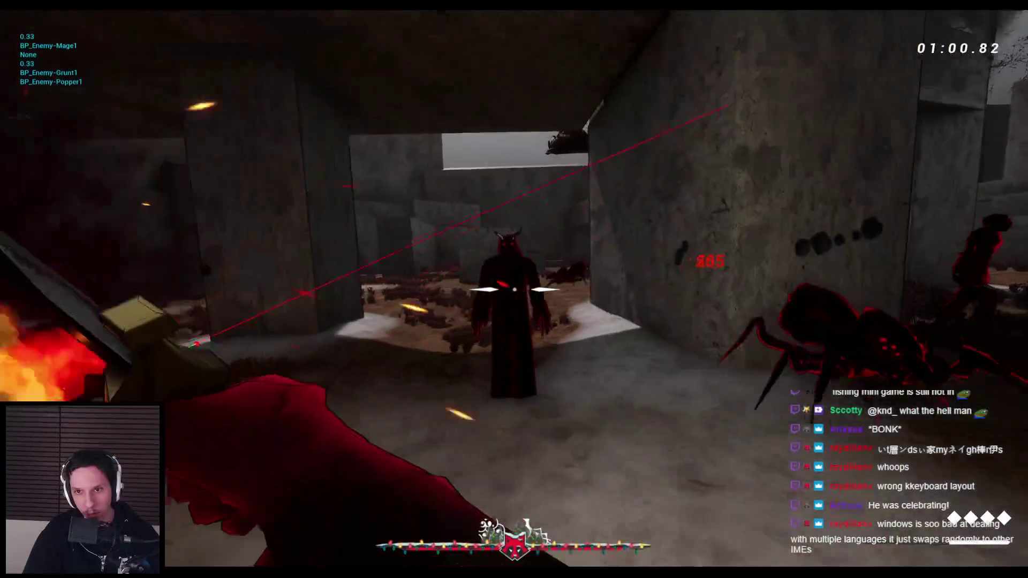
pyautogui.press('w')
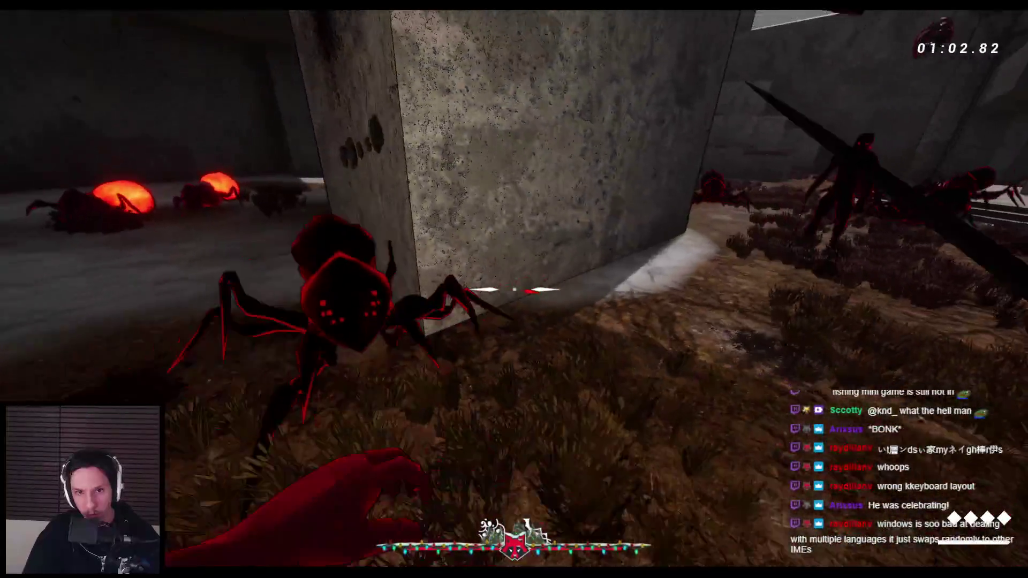
pyautogui.click(514, 289)
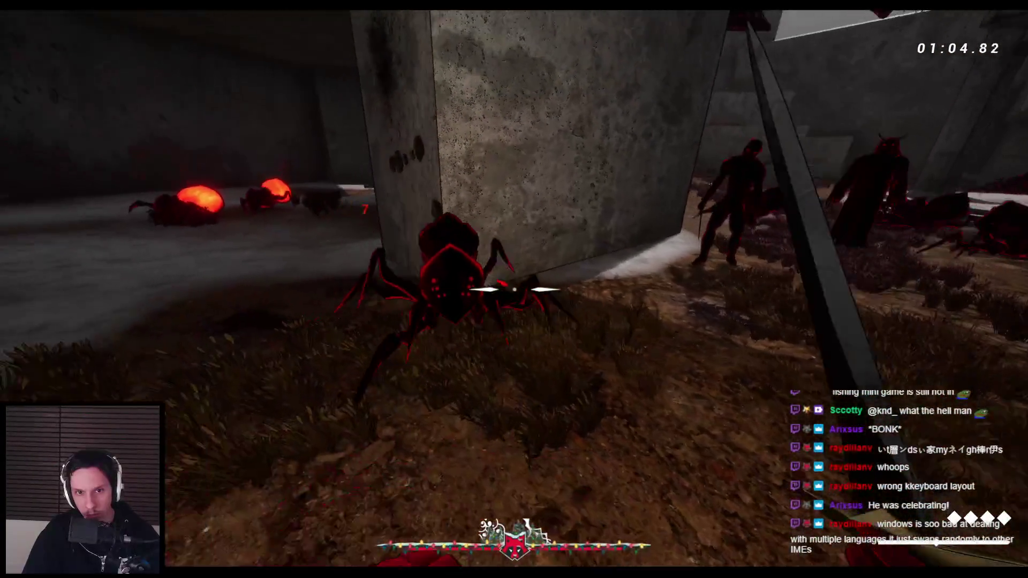
pyautogui.click(514, 289)
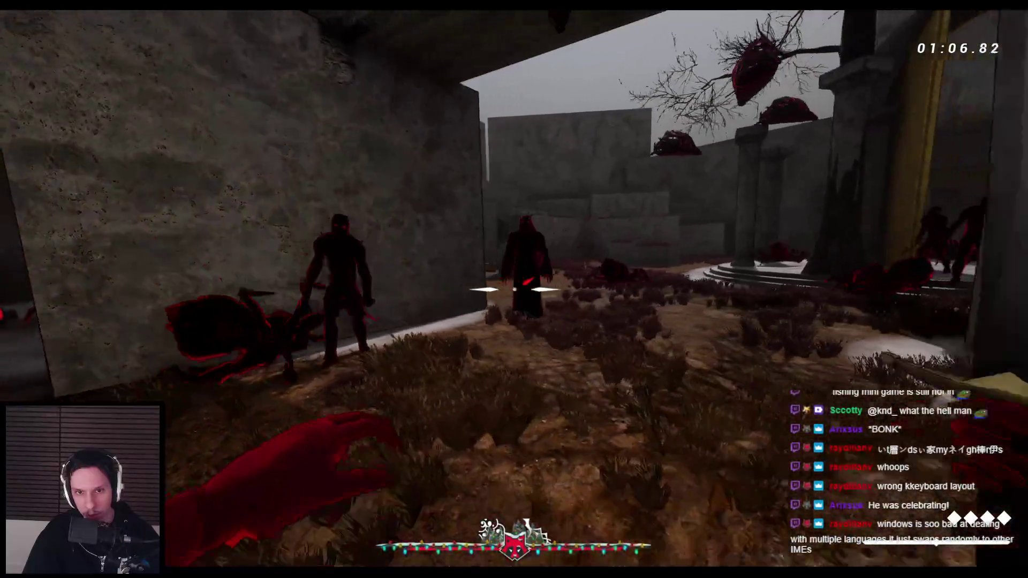
pyautogui.click(514, 289)
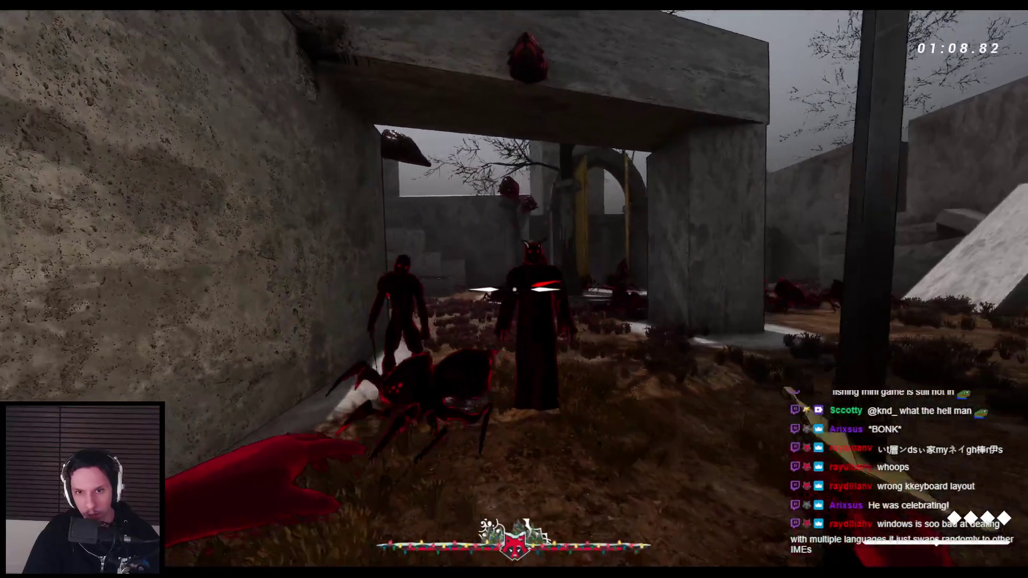
pyautogui.click(514, 289)
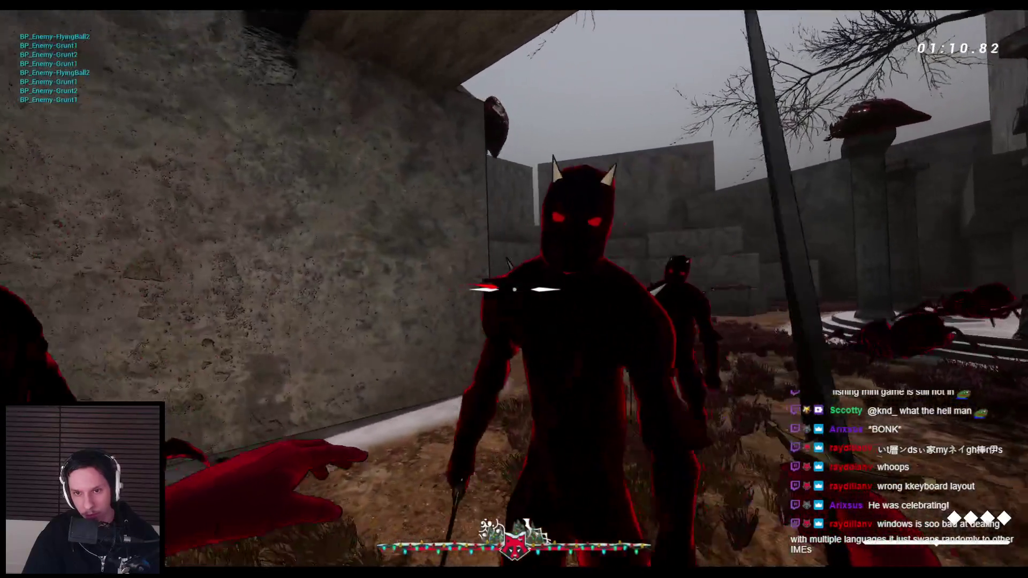
pyautogui.click(513, 289)
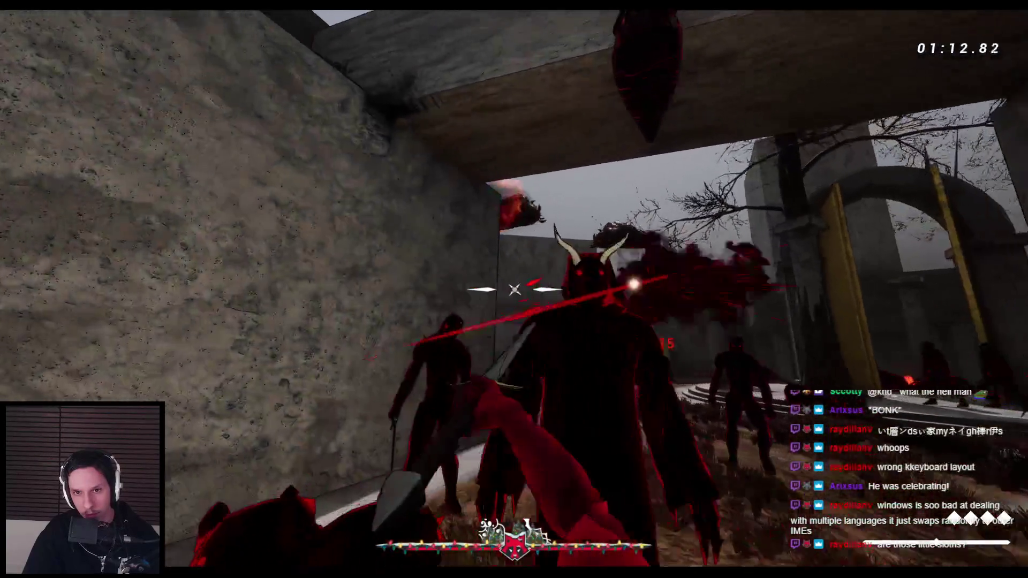
pyautogui.click(514, 289)
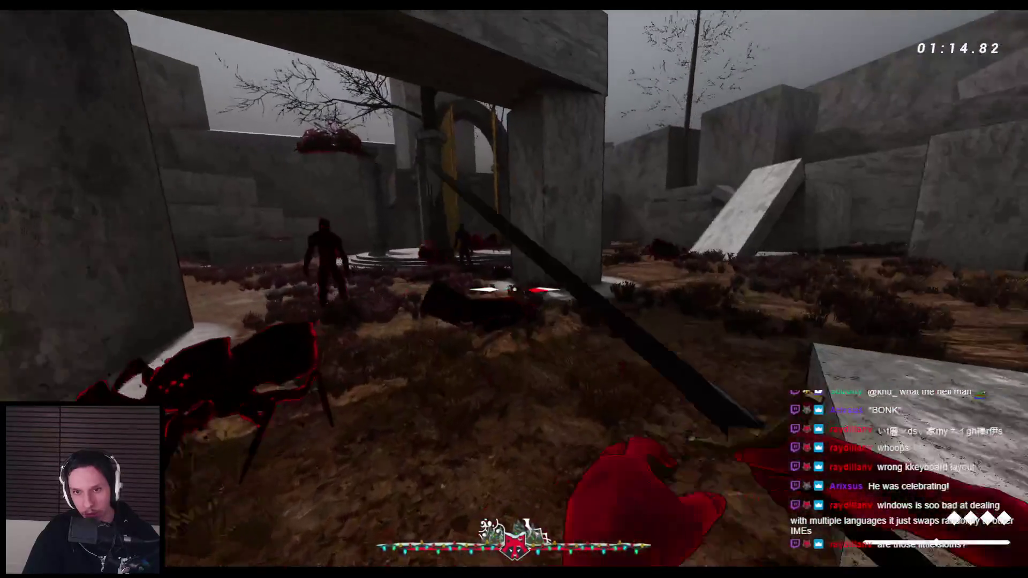
pyautogui.press('Escape')
pyautogui.click(42, 355)
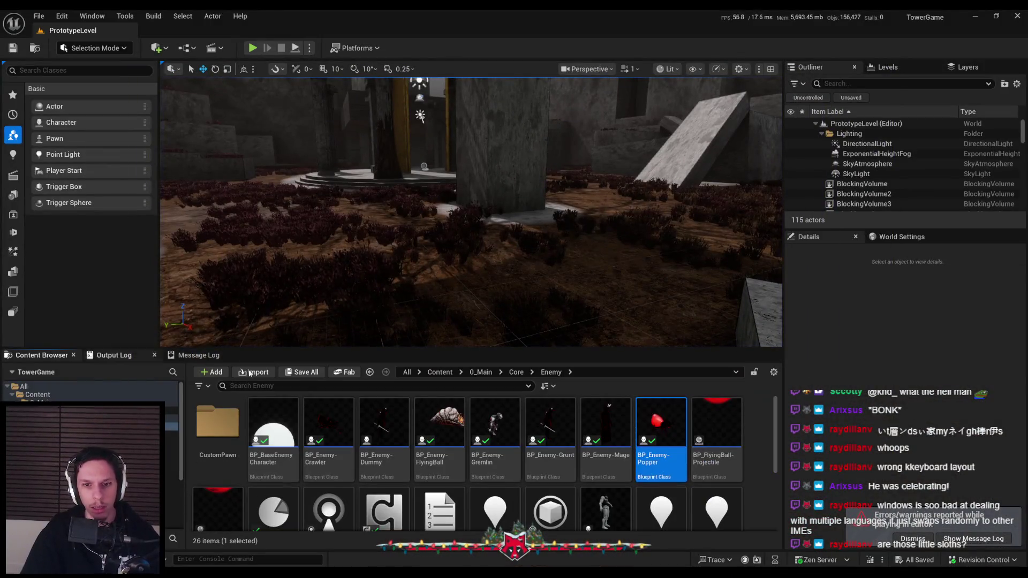
# Assign EST_Ranged as BP_Enemy-Mage's AI State Tree and start a new playtest.
pyautogui.doubleClick(596, 428)
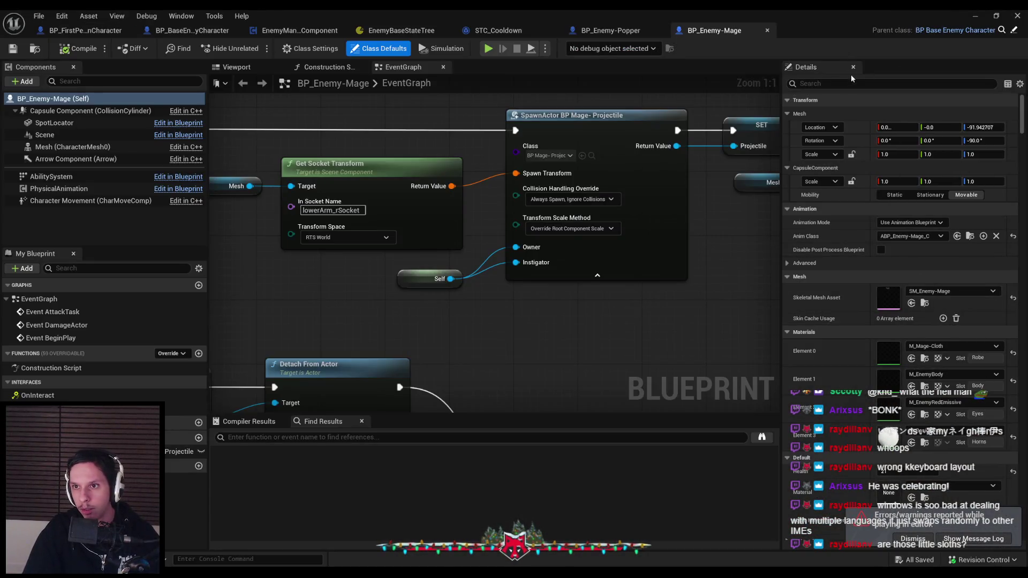
pyautogui.write('tatetate')
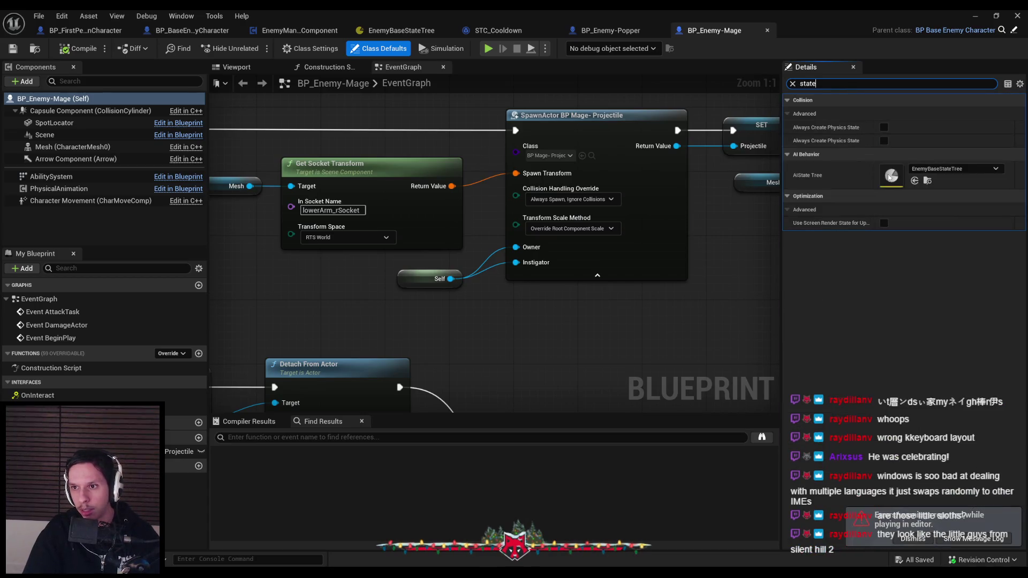
pyautogui.click(953, 168)
pyautogui.click(916, 342)
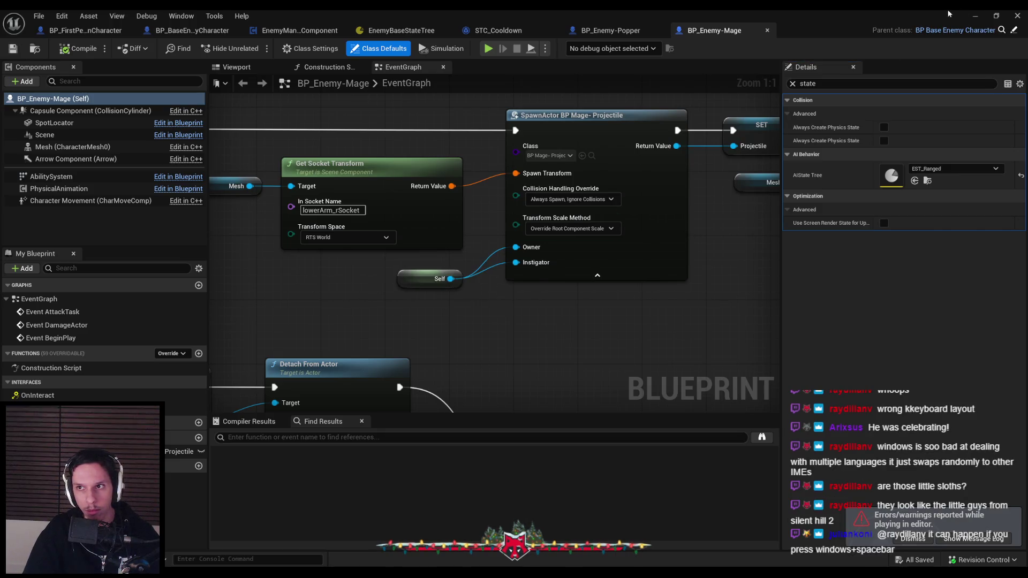
pyautogui.click(974, 18)
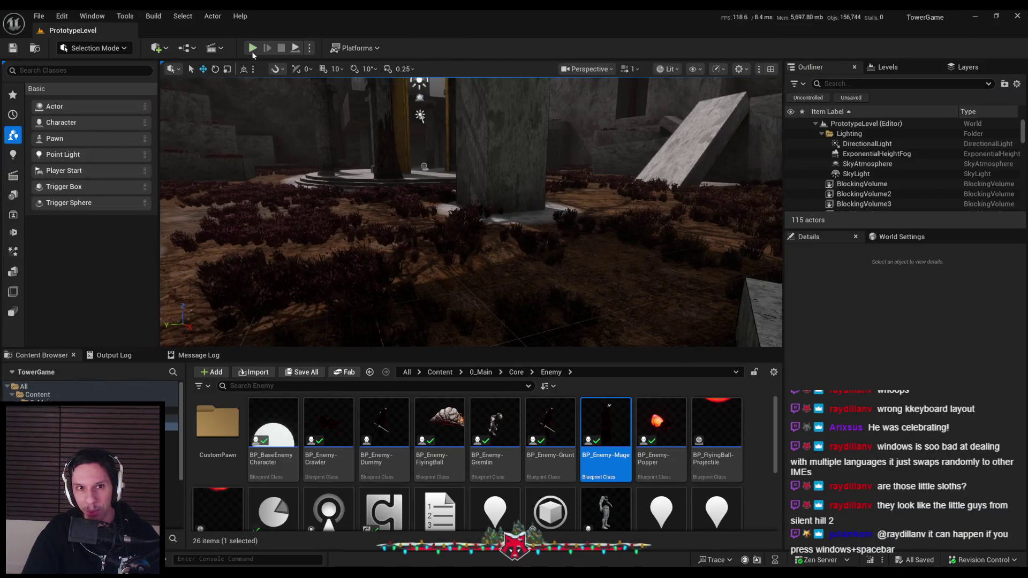
pyautogui.click(486, 162)
pyautogui.press('F11')
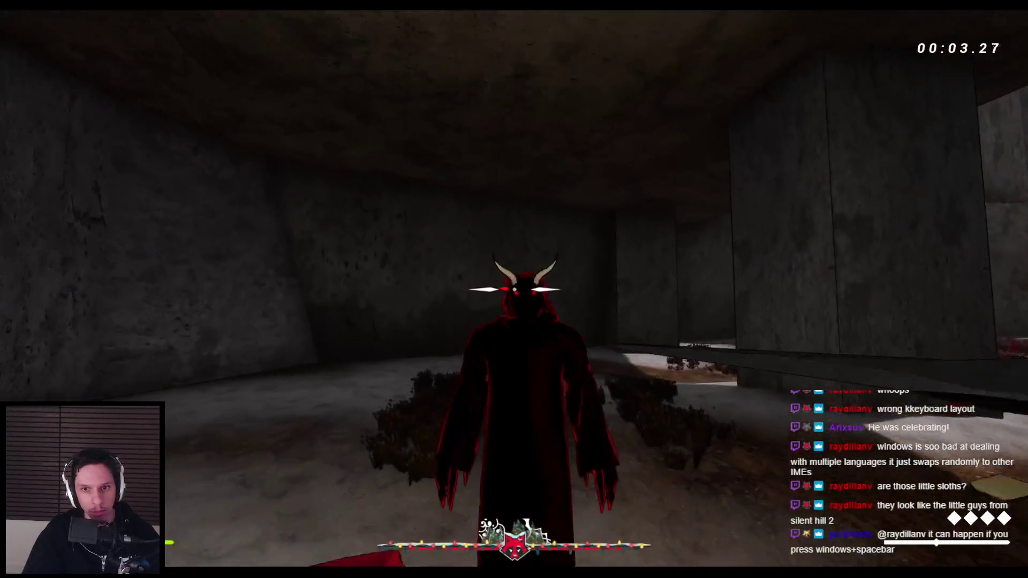
# Attack the robed Mage with the sword, then switch to the bow and shoot arrows at it.
pyautogui.click(514, 289)
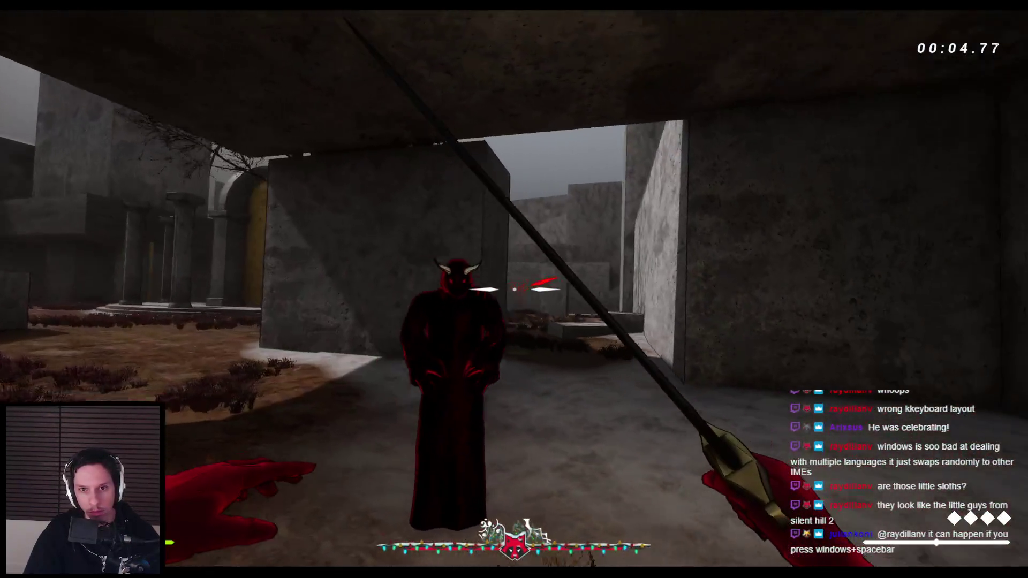
pyautogui.click(514, 289)
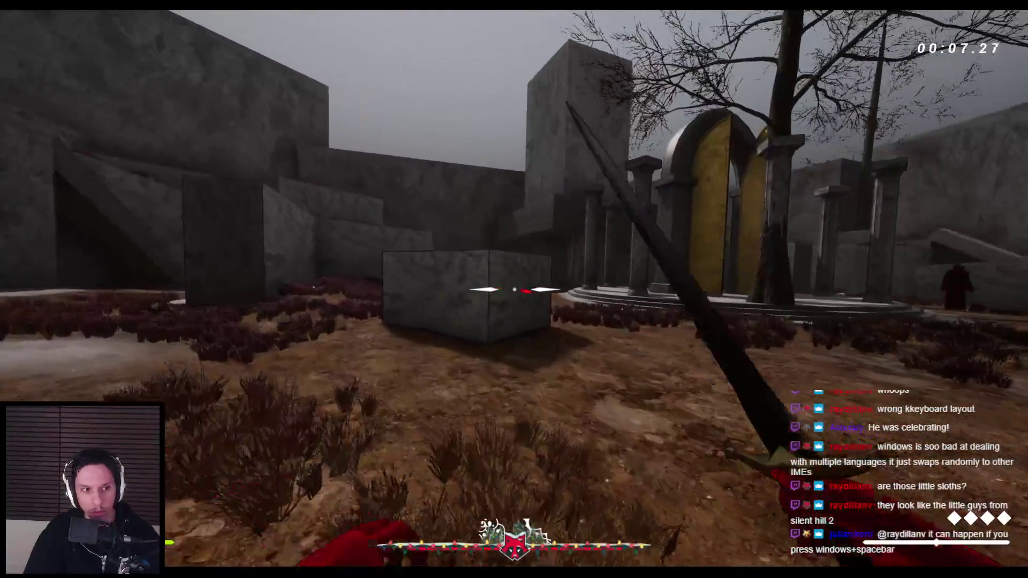
pyautogui.click(514, 290)
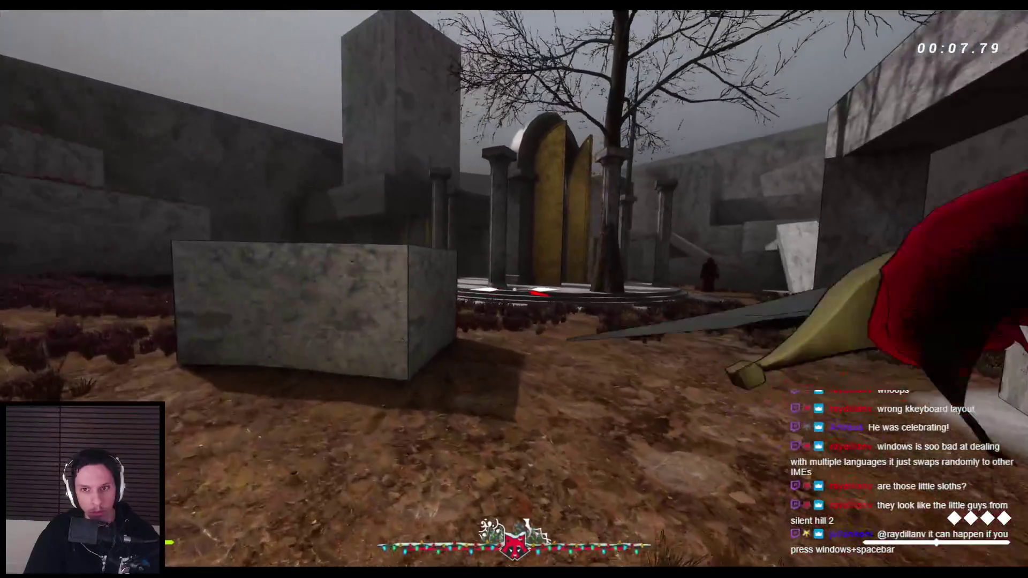
pyautogui.press('2')
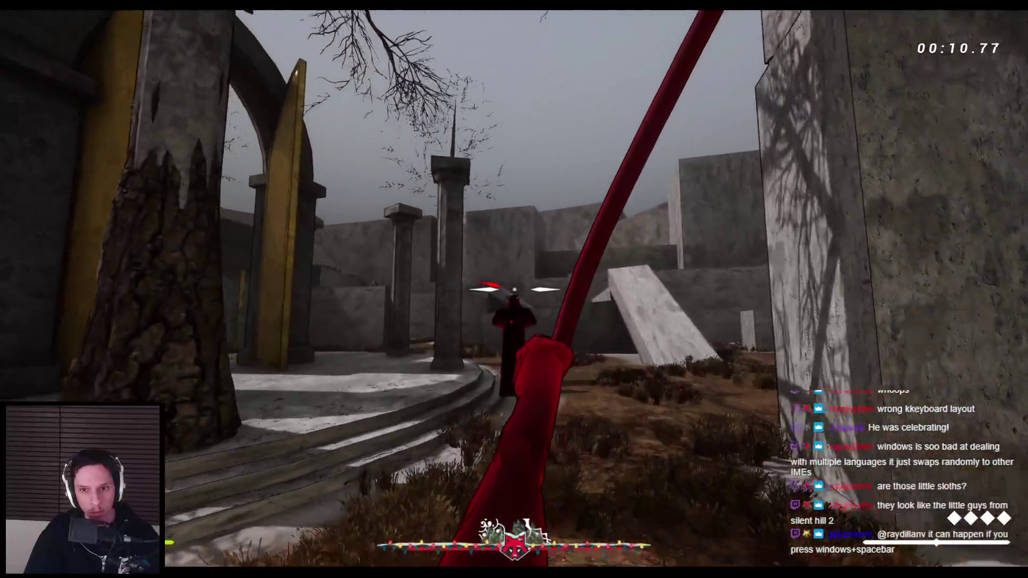
pyautogui.click(514, 289)
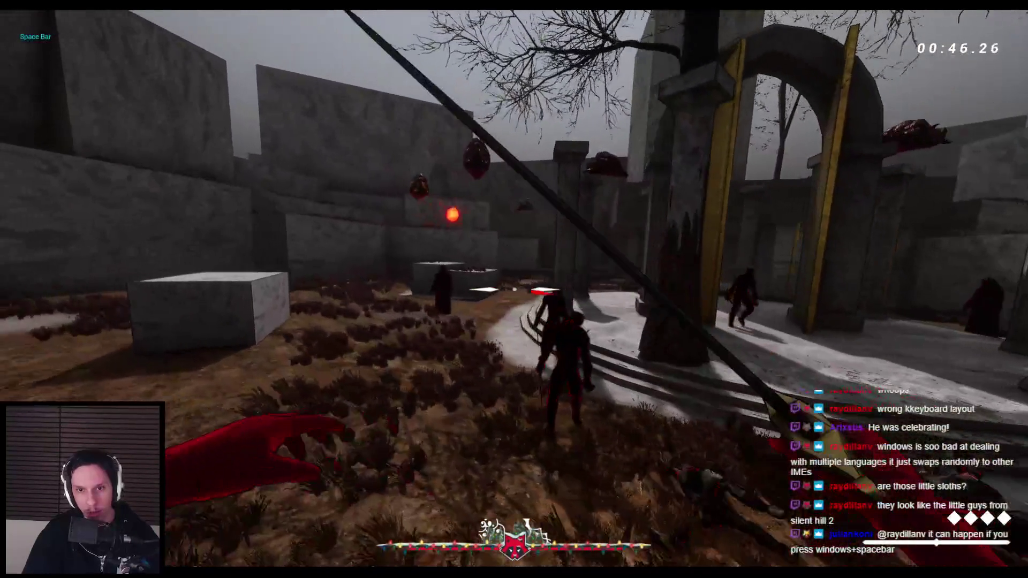
pyautogui.press('Escape')
# Open EnemyManagerComponent's ChooseAttackingAgent graph from AddAggressiveAgent and inspect its random-pick and SET nodes.
pyautogui.click(367, 517)
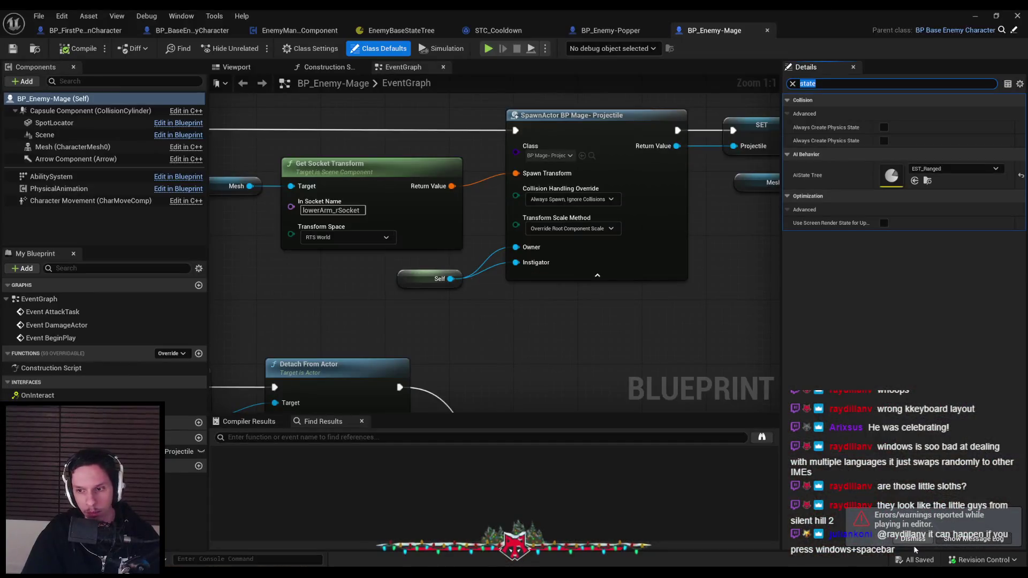
pyautogui.scroll(-5, 542, 244)
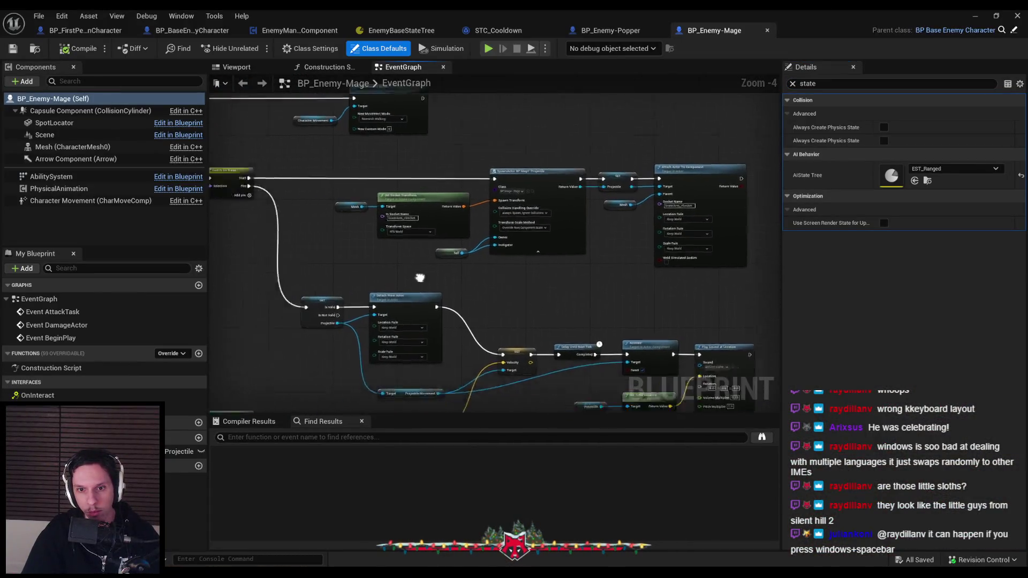
pyautogui.click(288, 32)
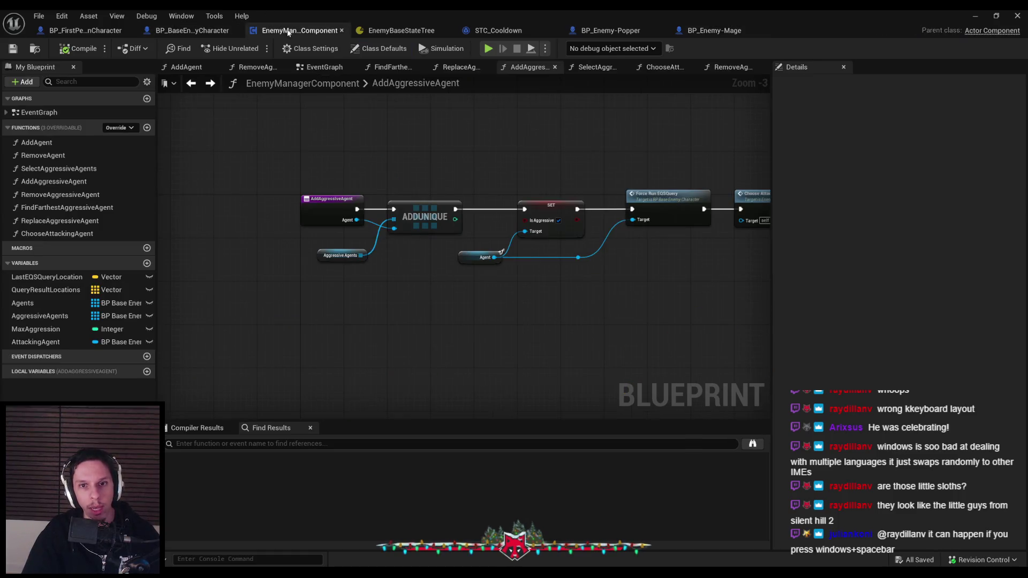
pyautogui.moveTo(465, 313); pyautogui.dragTo(232, 358)
pyautogui.moveTo(257, 207); pyautogui.dragTo(319, 199)
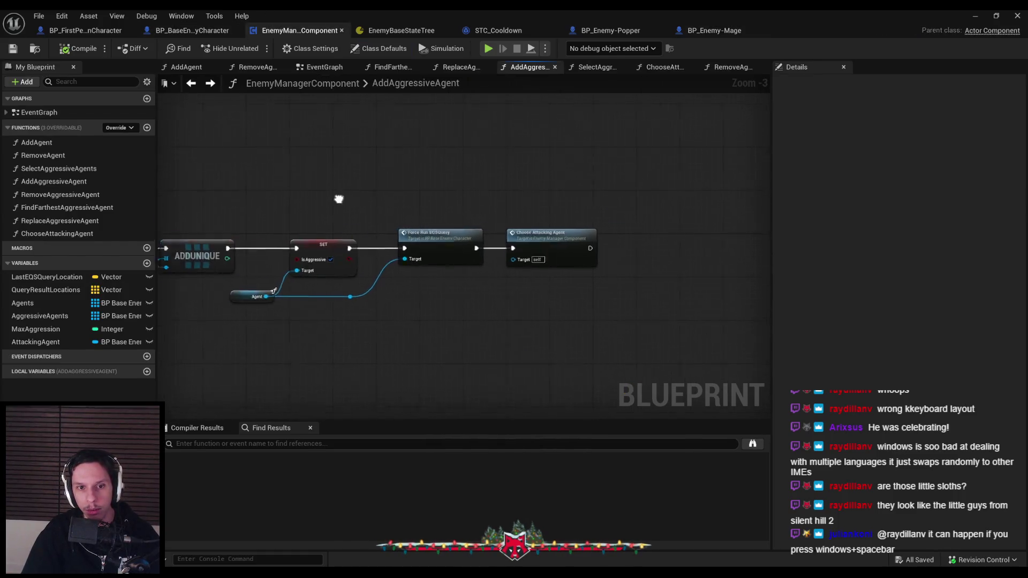
pyautogui.doubleClick(654, 226)
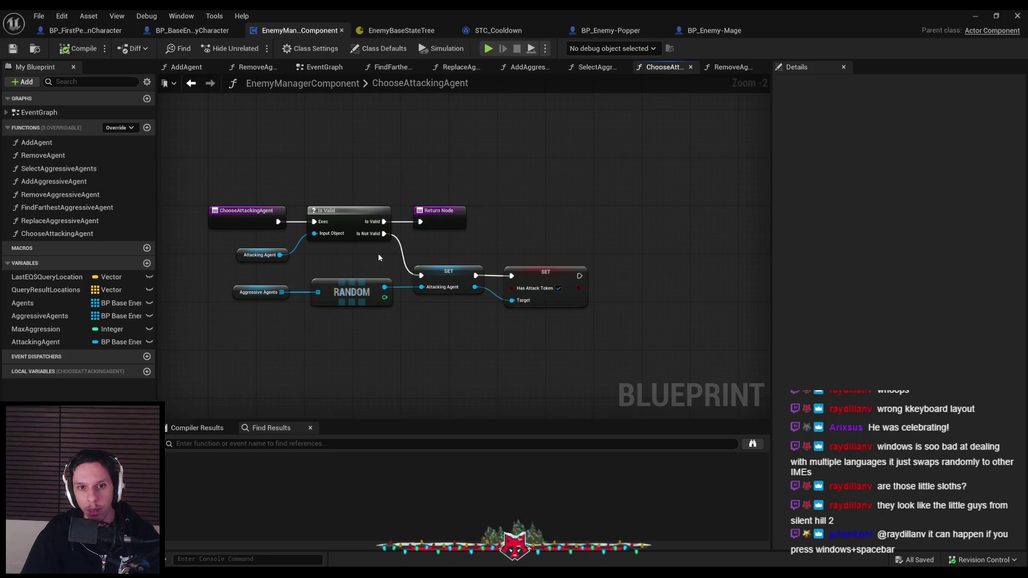
pyautogui.moveTo(270, 273); pyautogui.dragTo(585, 340)
pyautogui.click(442, 248)
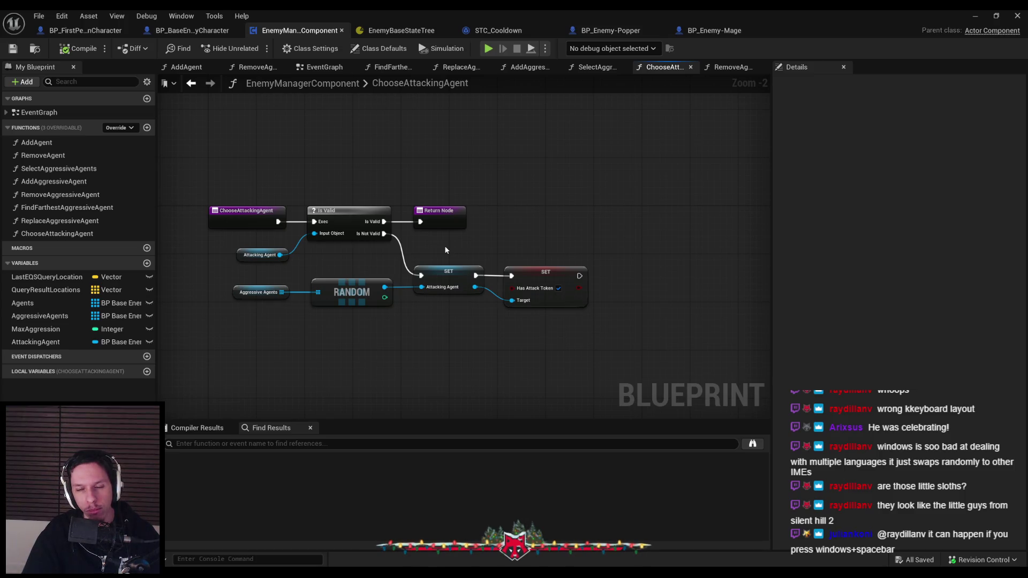
# Check the base enemy, character and EnemyBaseStateTree blueprints, returning to the AddAggressiveAgent graph.
pyautogui.hotkey('alt', 'Left')
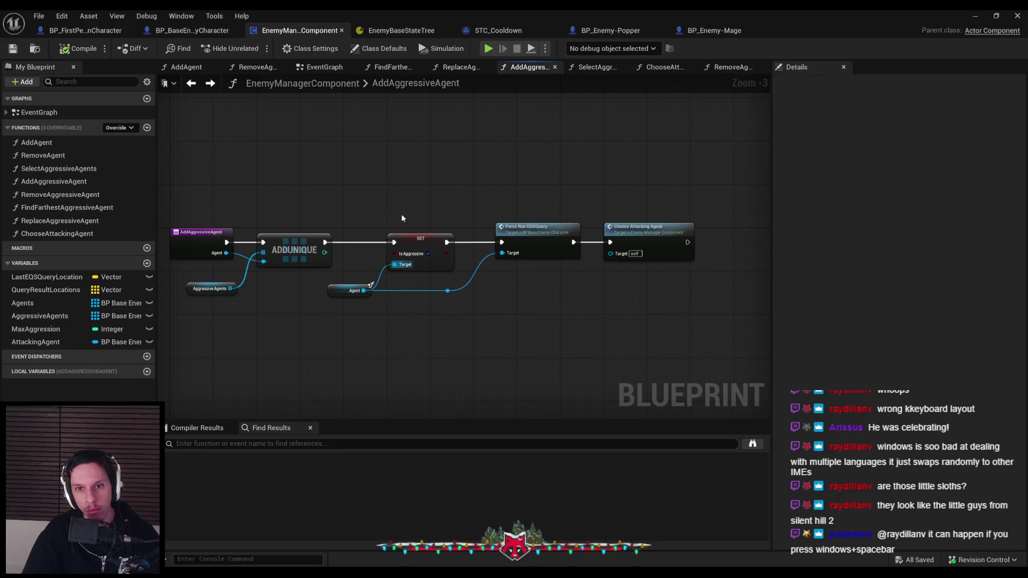
pyautogui.click(184, 30)
pyautogui.click(282, 31)
pyautogui.click(86, 31)
pyautogui.click(286, 31)
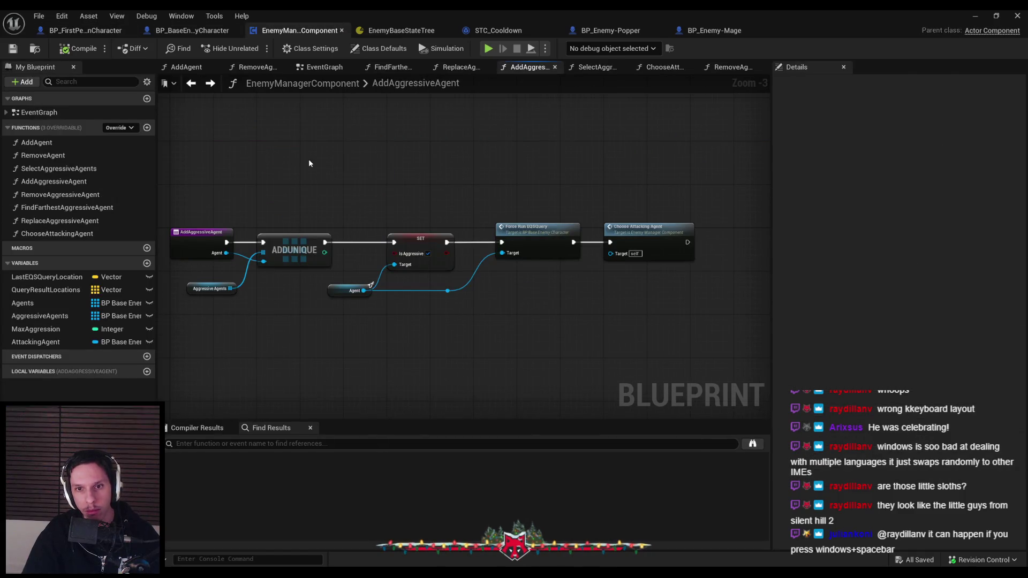
pyautogui.moveTo(308, 159); pyautogui.dragTo(358, 143)
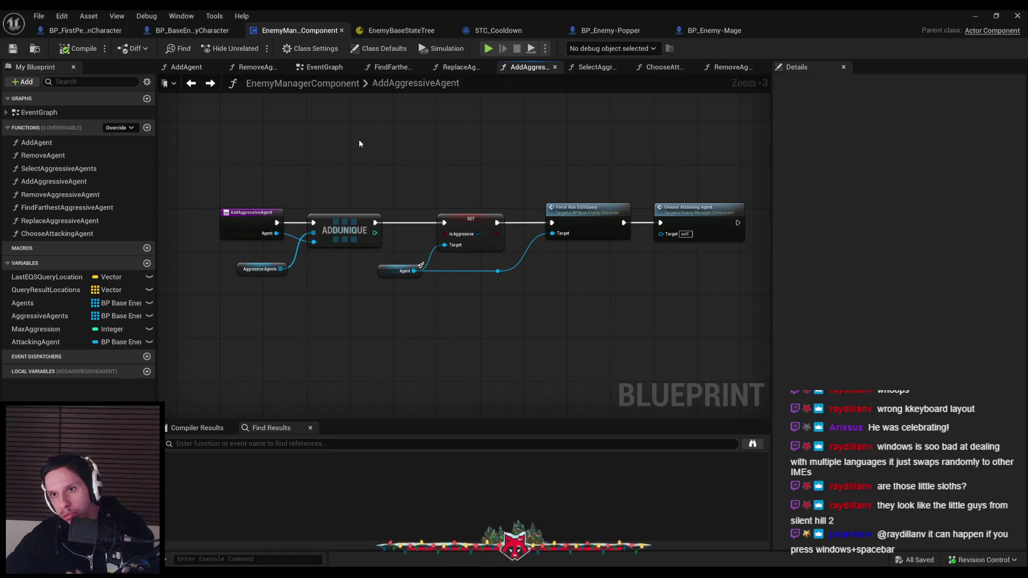
pyautogui.click(200, 35)
pyautogui.click(300, 30)
pyautogui.click(93, 31)
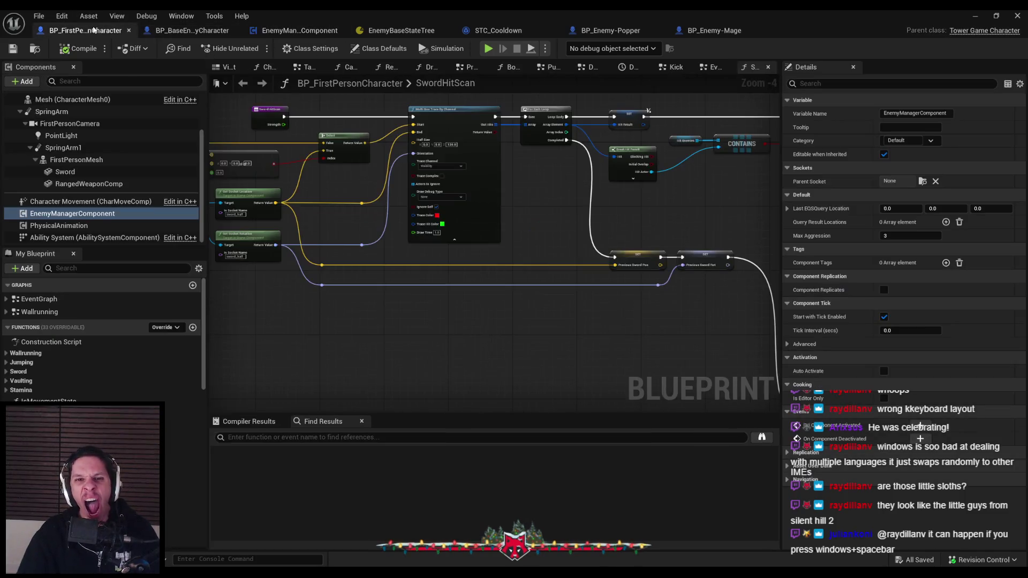
pyautogui.click(371, 31)
pyautogui.click(300, 30)
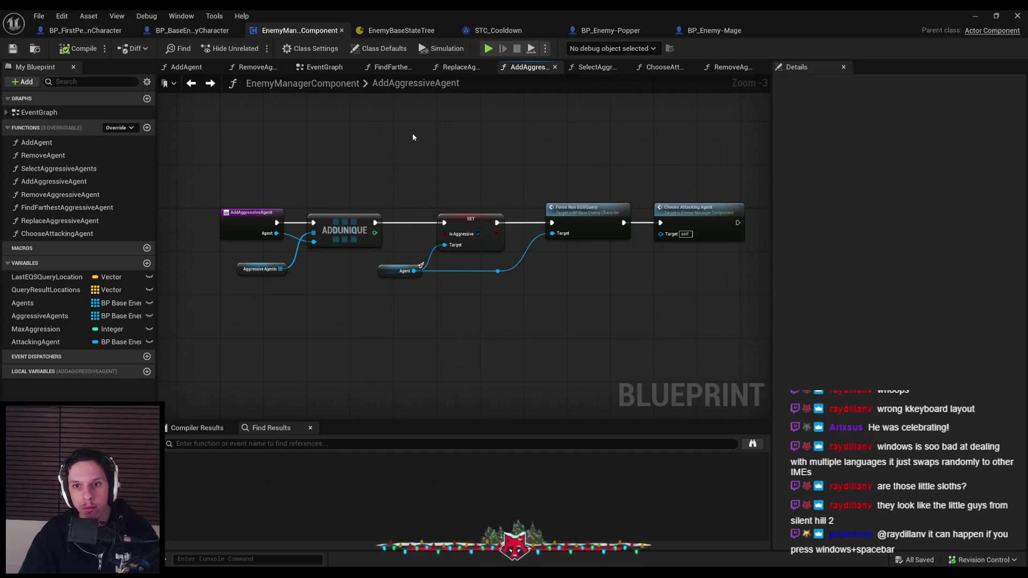
# In ChooseAttackingAgent, add a Print String after setting the attack token, fed by an Append node.
pyautogui.doubleClick(682, 206)
pyautogui.rightClick(614, 277)
pyautogui.write('print string')
pyautogui.press('Return')
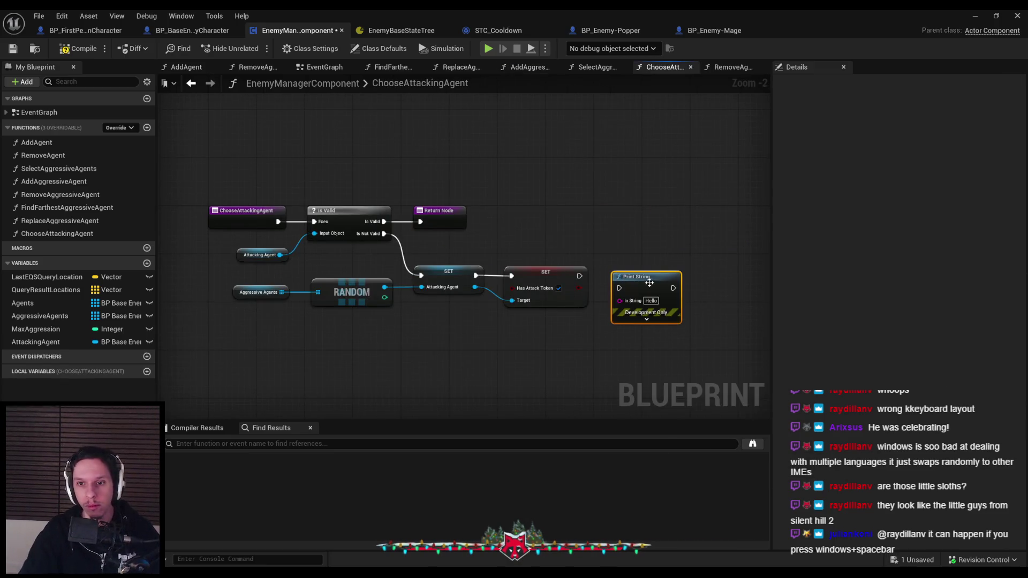
pyautogui.moveTo(649, 276)
pyautogui.mouseDown()
pyautogui.moveTo(580, 276)
pyautogui.moveTo(741, 264)
pyautogui.moveTo(633, 328)
pyautogui.mouseUp()
pyautogui.write('appejnd')
pyautogui.press('BackSpace')
pyautogui.press('BackSpace')
pyautogui.press('BackSpace')
pyautogui.write('nd')
pyautogui.press('Return')
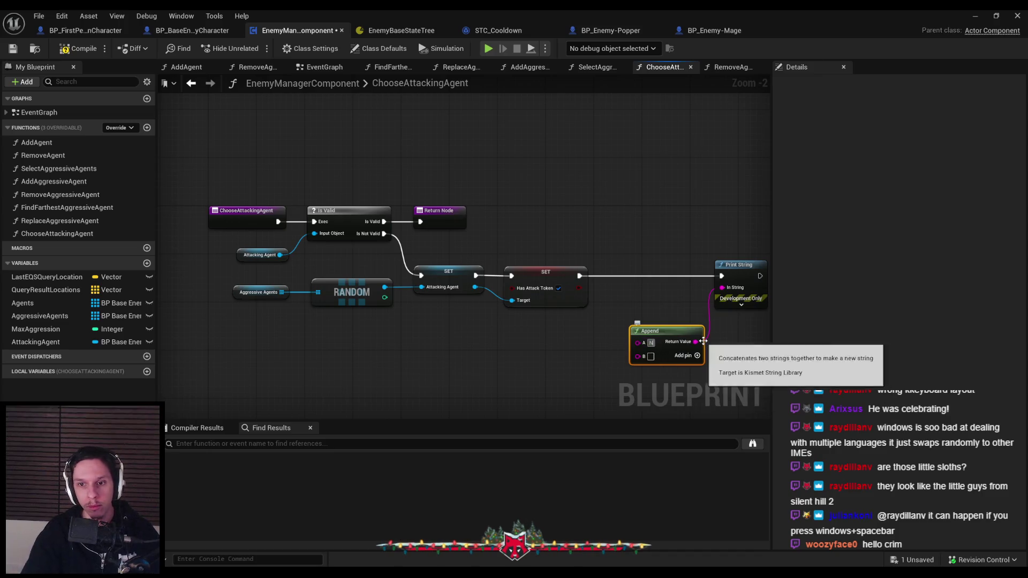
# Make Append join 'NEW ATTACK AGENT:' with the agent's display name, tidy the nodes, then compile and save.
pyautogui.click(651, 343)
pyautogui.write('NEW ATTACK AGENT:')
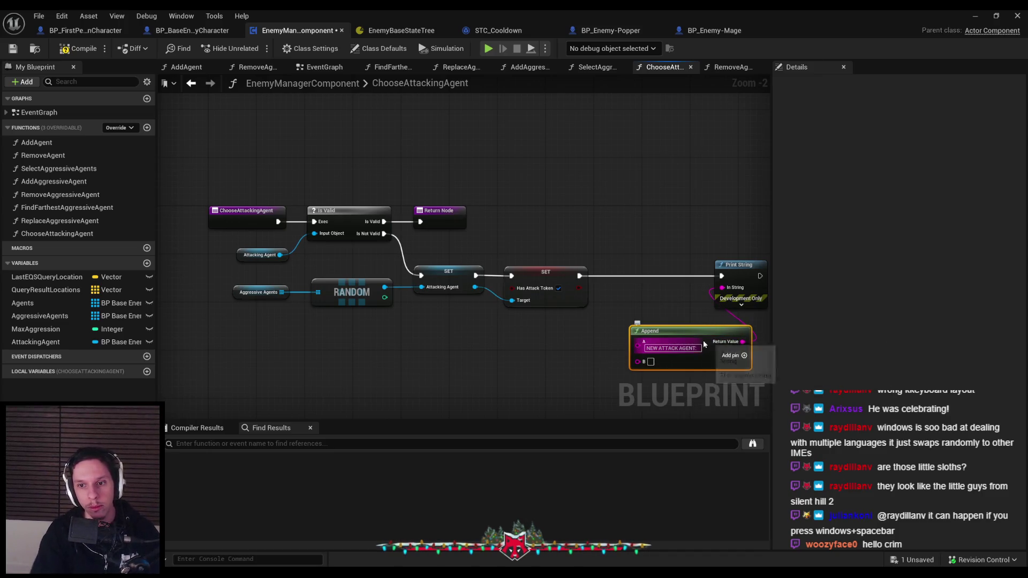
pyautogui.moveTo(637, 362); pyautogui.dragTo(476, 288)
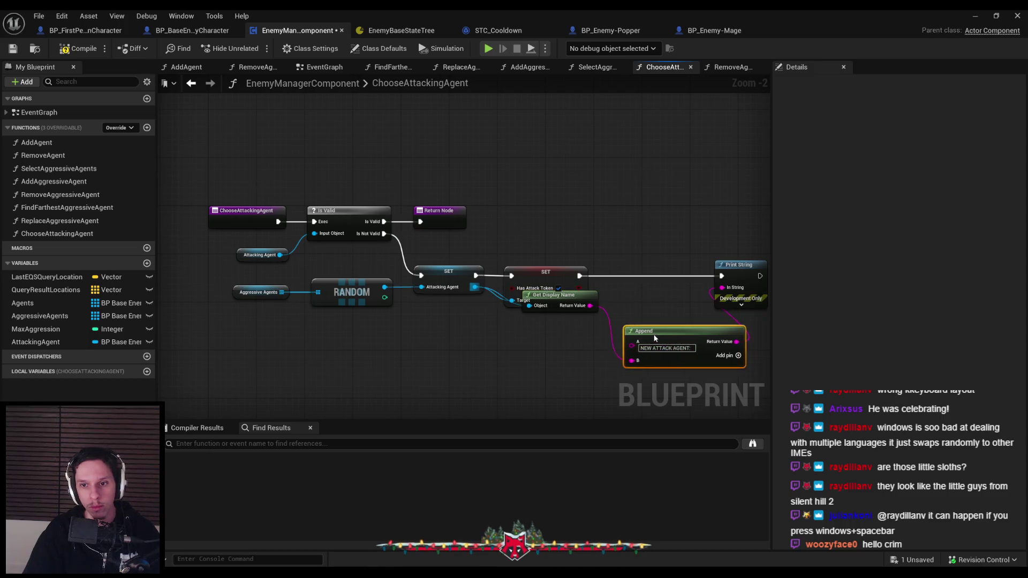
pyautogui.moveTo(556, 295); pyautogui.dragTo(557, 351)
pyautogui.moveTo(675, 332); pyautogui.dragTo(656, 332)
pyautogui.moveTo(575, 352); pyautogui.dragTo(537, 351)
pyautogui.click(250, 199)
pyautogui.click(63, 49)
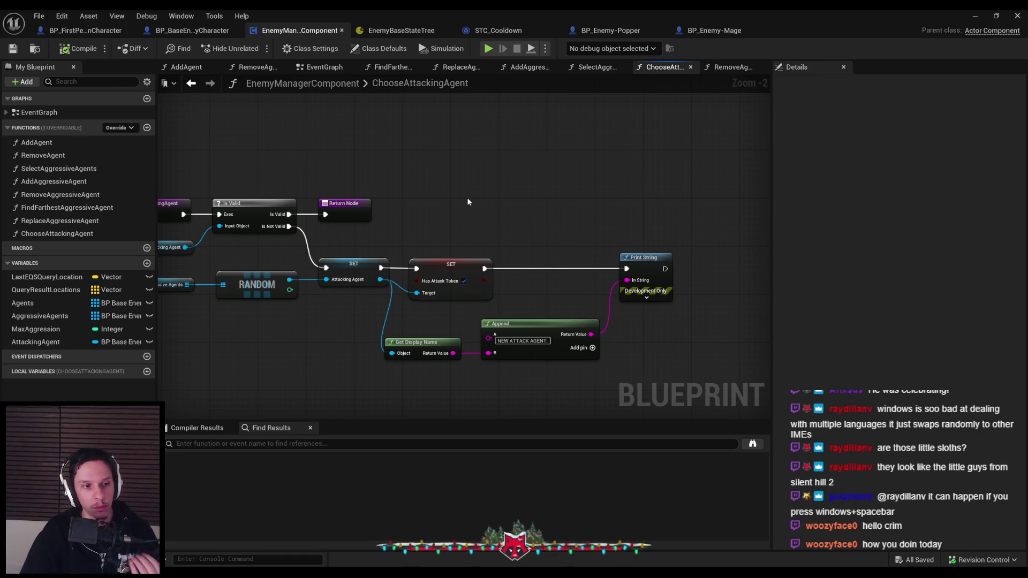
pyautogui.hotkey('alt', 'Tab')
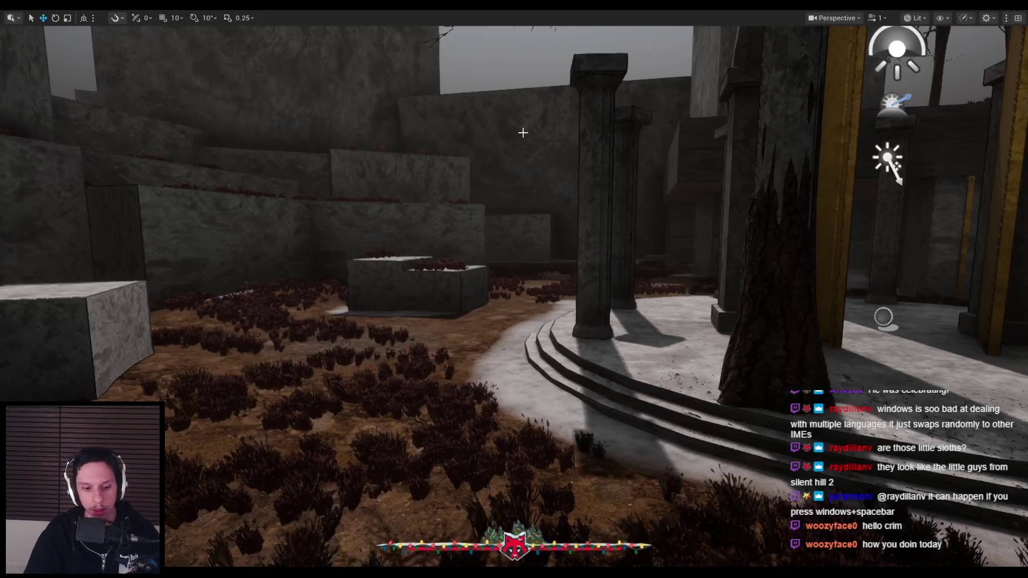
# Playtest in PIE, spearing the spider and red enemy, then stop the session.
pyautogui.hotkey('alt', 'p')
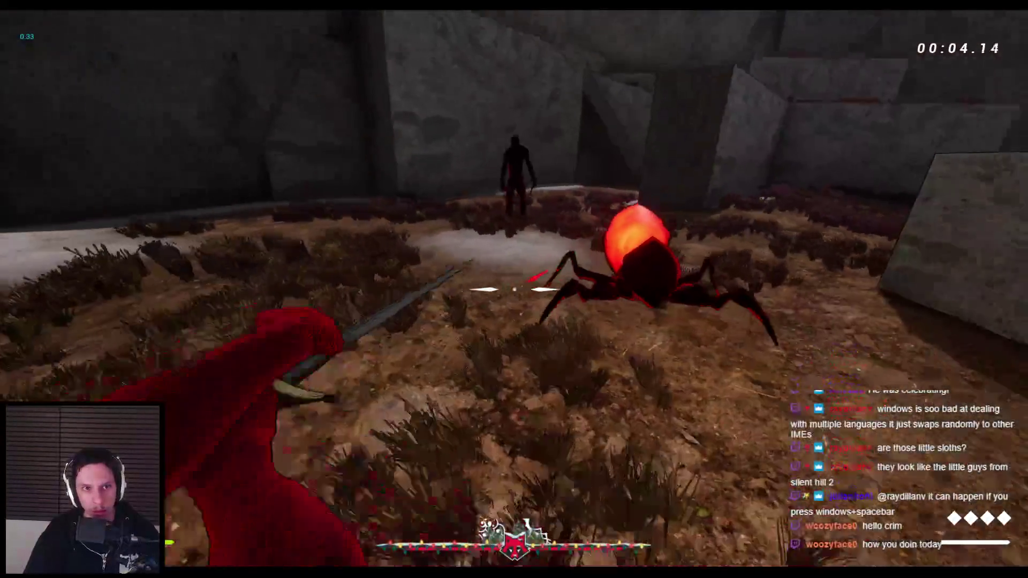
pyautogui.click(514, 289)
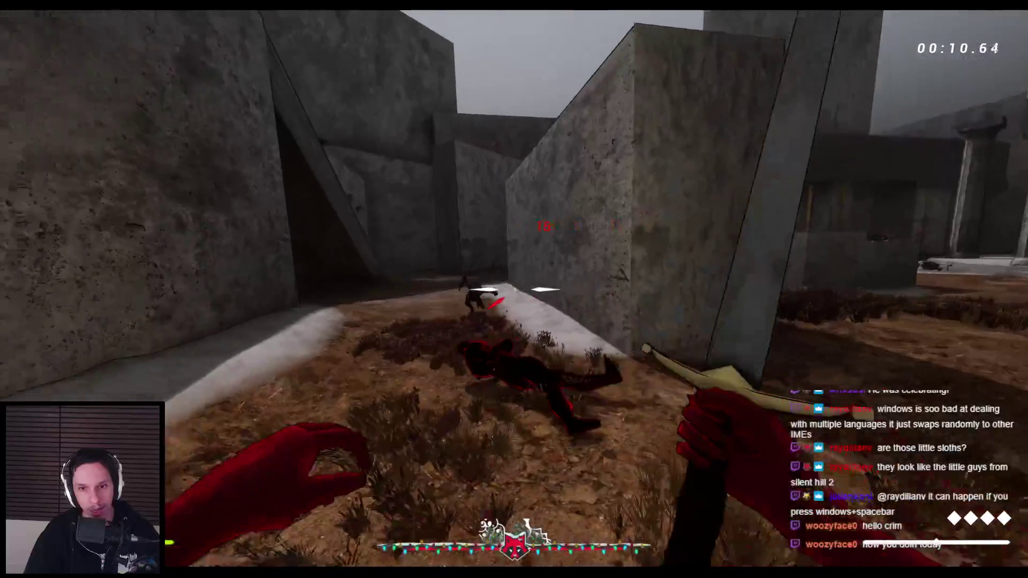
pyautogui.click(514, 289)
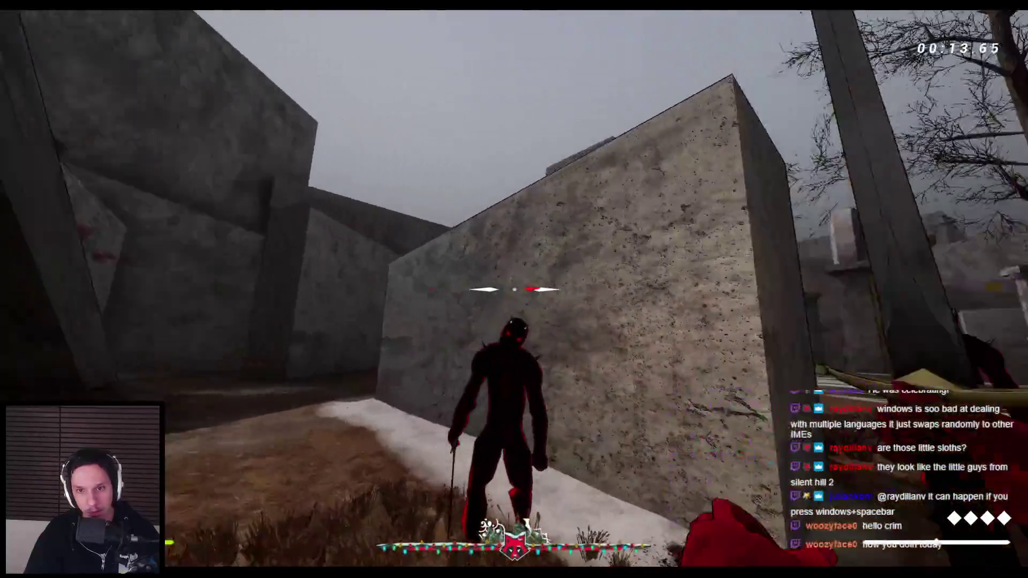
pyautogui.click(513, 289)
pyautogui.click(514, 289)
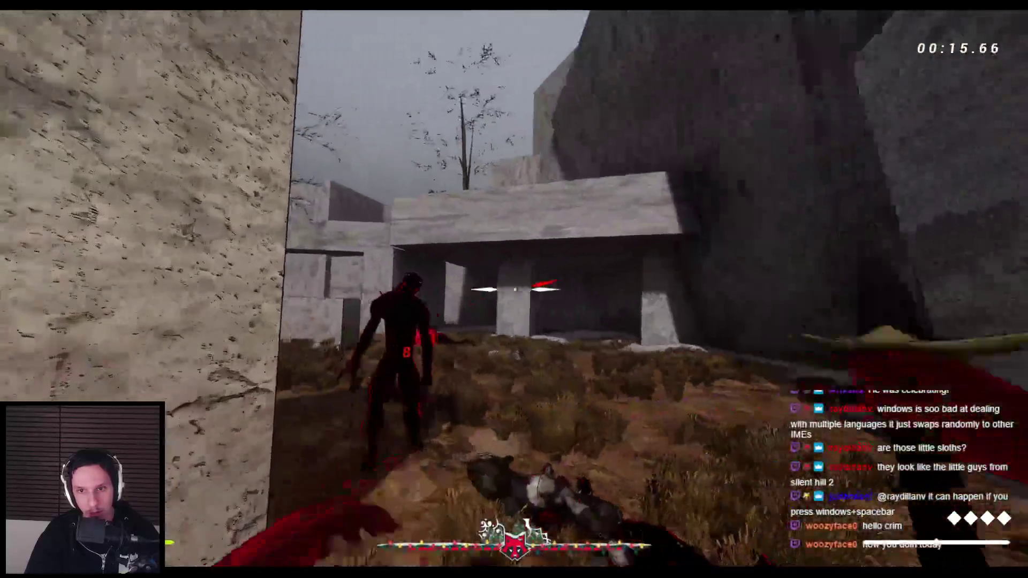
pyautogui.click(513, 289)
pyautogui.press('Escape')
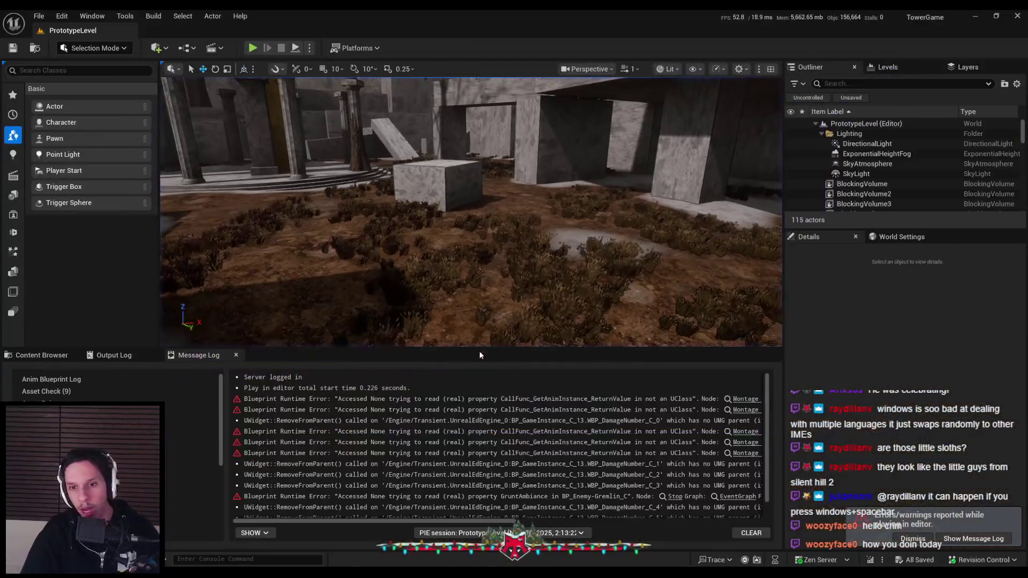
# Open BP_Enemy-Popper from the Enemy folder and review its EST_NoAggressionMelee state tree.
pyautogui.click(902, 541)
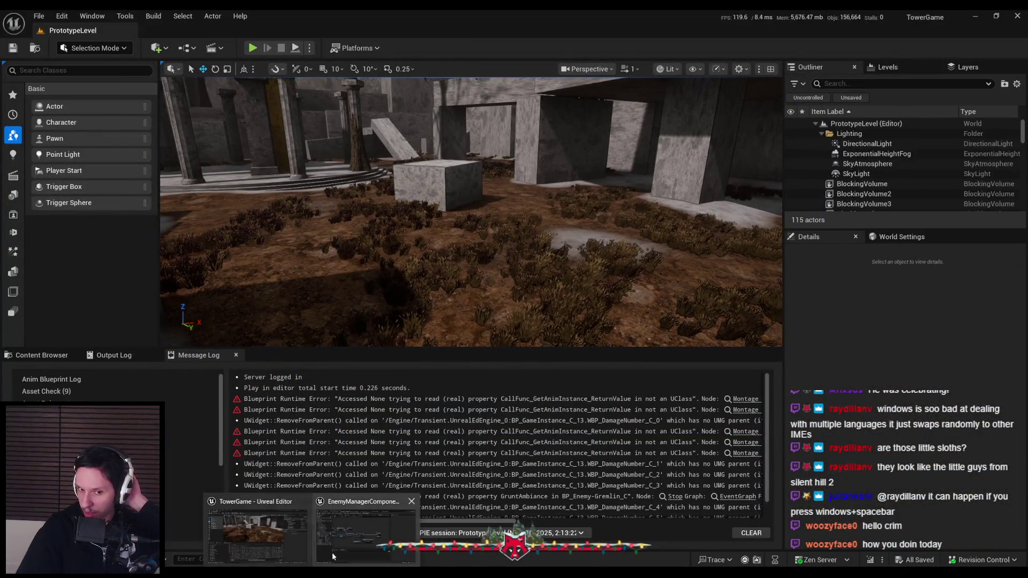
pyautogui.click(31, 357)
pyautogui.doubleClick(656, 463)
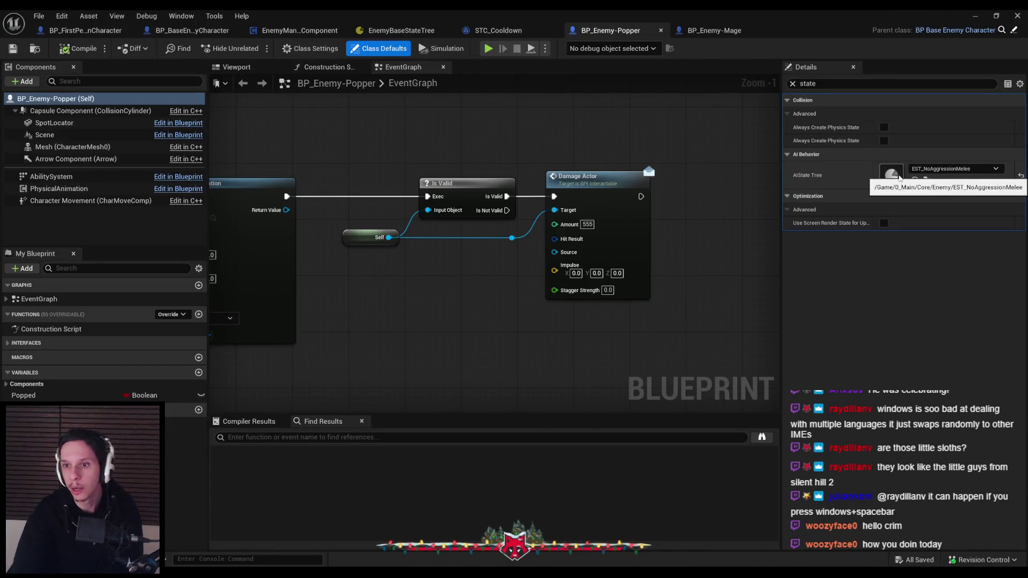
pyautogui.doubleClick(899, 179)
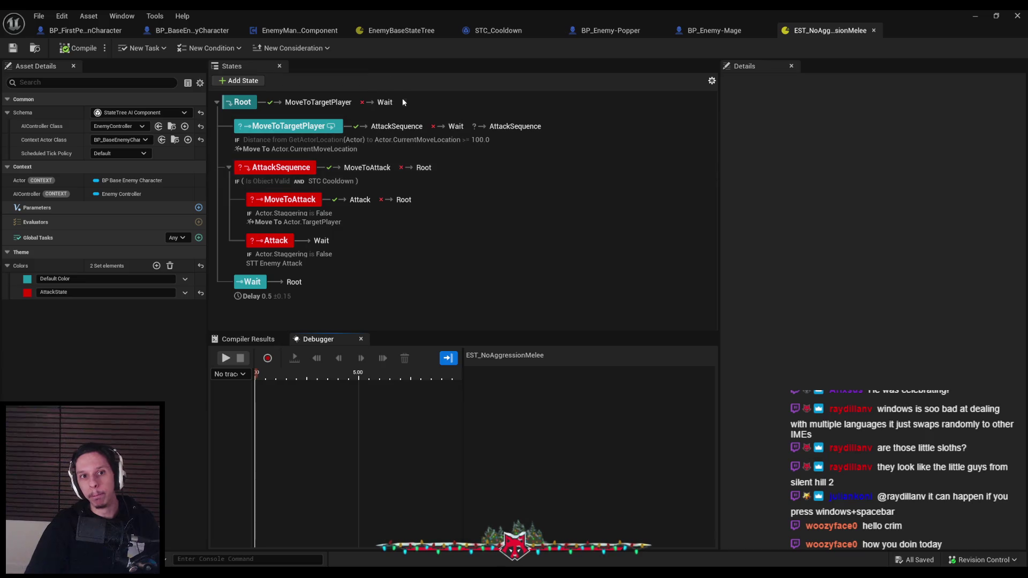
pyautogui.middleClick(826, 32)
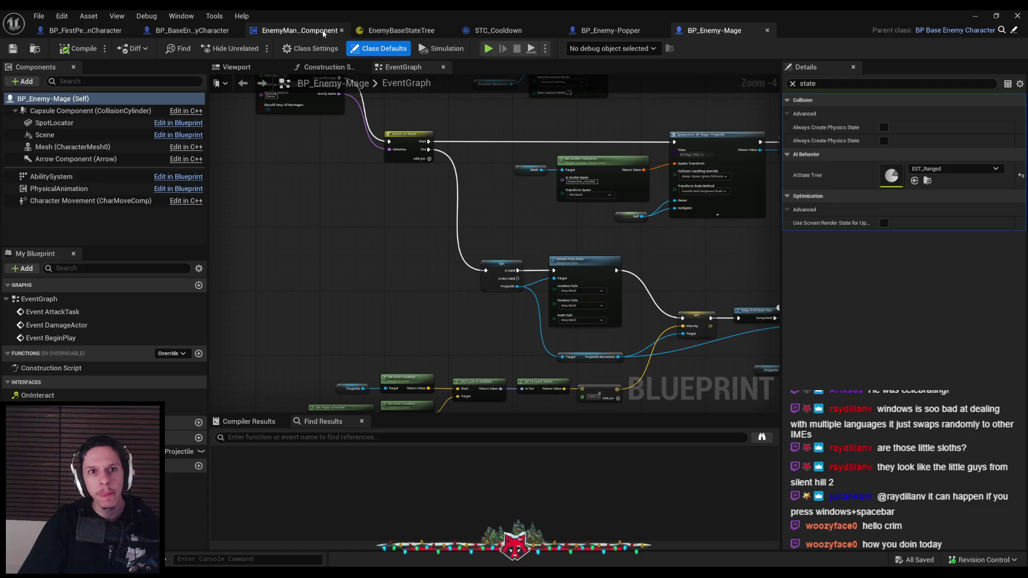
# Review the manager's SelectAggressiveAgents conditions: CONTAINS, AND/OR, LENGTH and Distance checks.
pyautogui.click(305, 31)
pyautogui.hotkey('alt', 'Left')
pyautogui.hotkey('alt', 'Left')
pyautogui.hotkey('alt', 'Left')
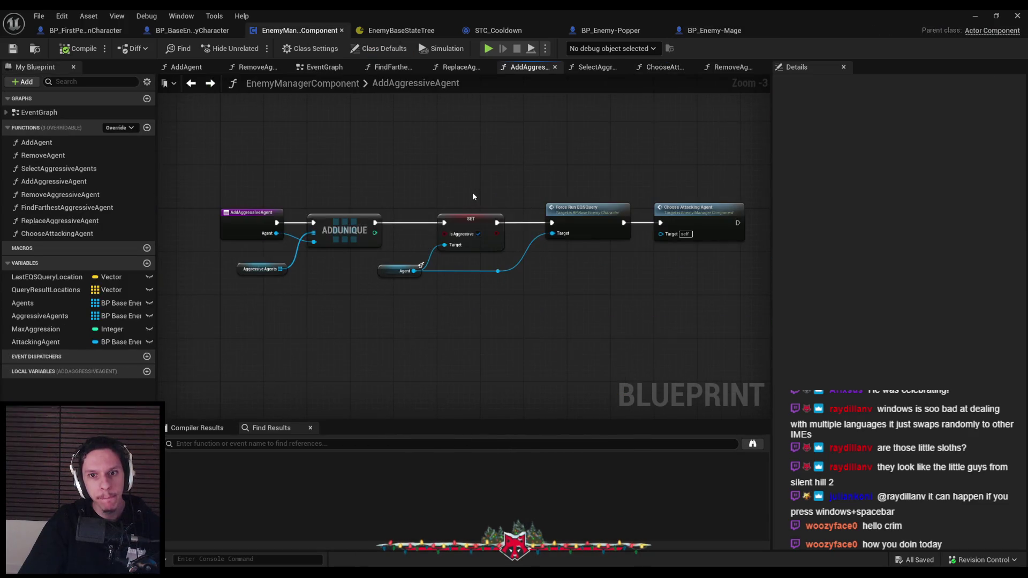
pyautogui.hotkey('alt', 'Left')
pyautogui.moveTo(435, 188); pyautogui.dragTo(521, 307)
pyautogui.scroll(1, 521, 307)
pyautogui.moveTo(376, 341); pyautogui.dragTo(535, 280)
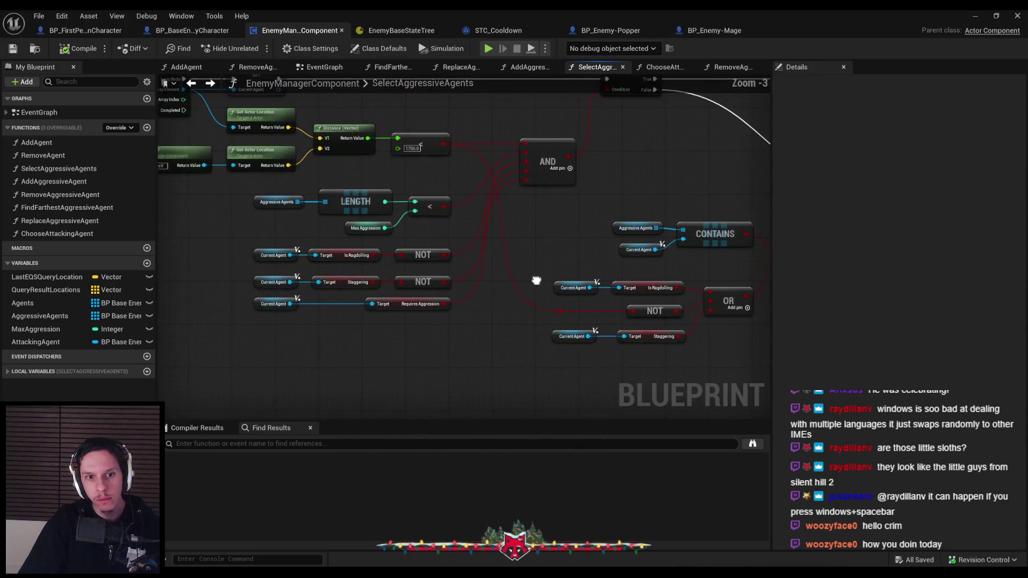
pyautogui.scroll(-1, 453, 331)
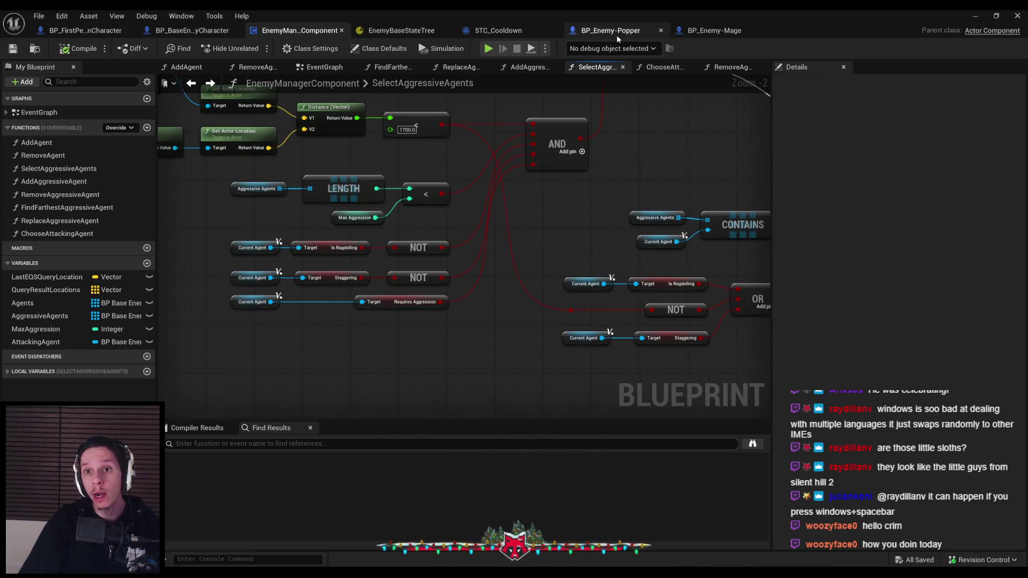
# Filter the Popper's Details for 'requi' and untick Requires Aggression.
pyautogui.click(610, 30)
pyautogui.hotkey('ctrl', 'a')
pyautogui.write('requi')
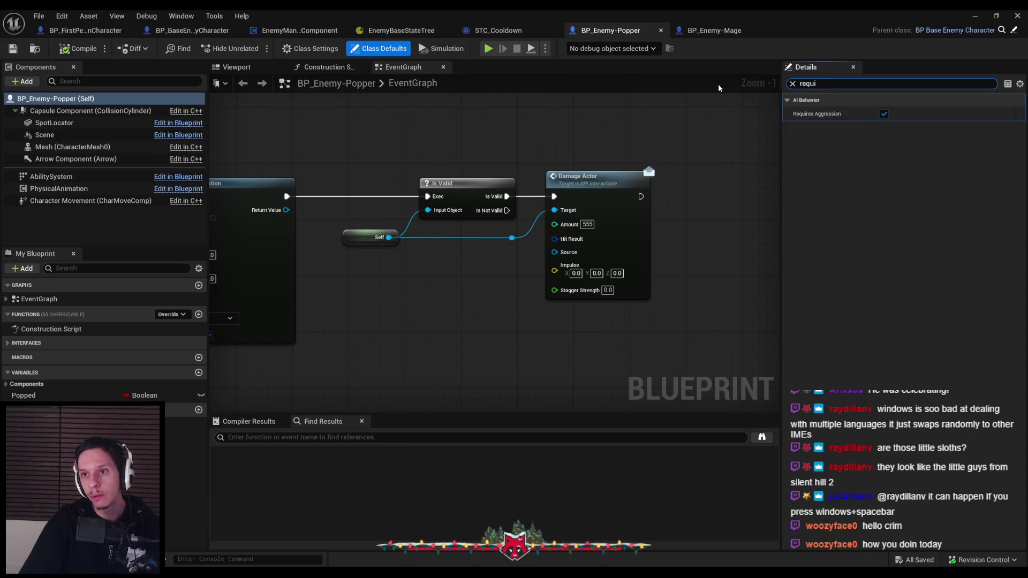
pyautogui.click(883, 114)
pyautogui.click(884, 114)
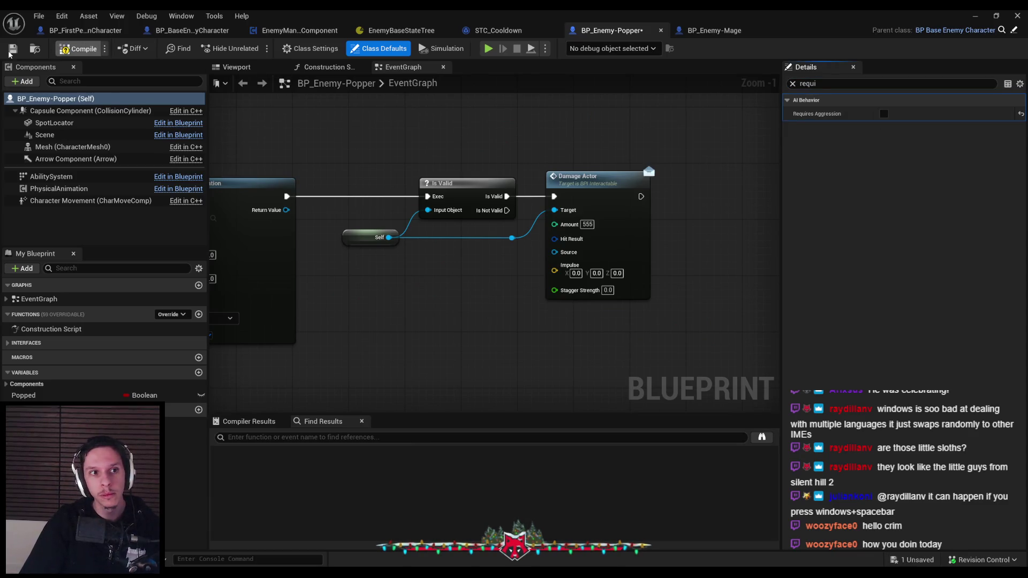
pyautogui.click(974, 16)
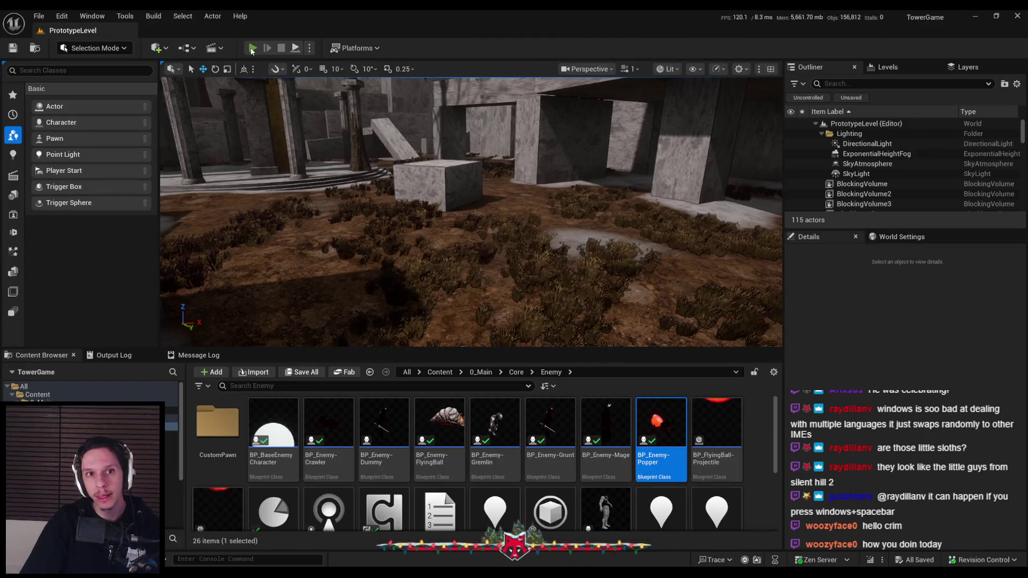
# Playtest fullscreen, fighting the red enemy and spiders near the stone block, then end play.
pyautogui.click(252, 48)
pyautogui.press('F11')
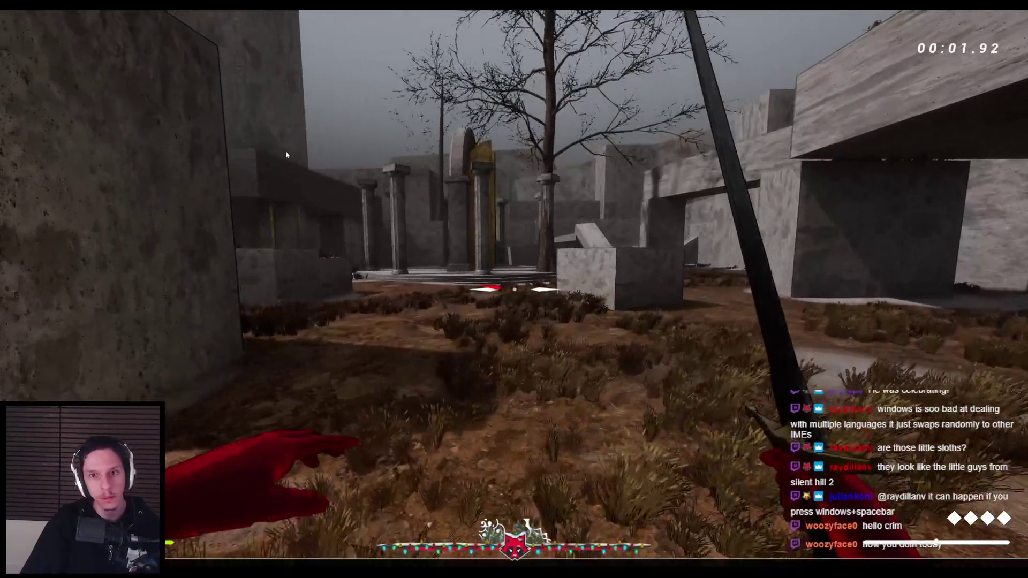
pyautogui.press('w')
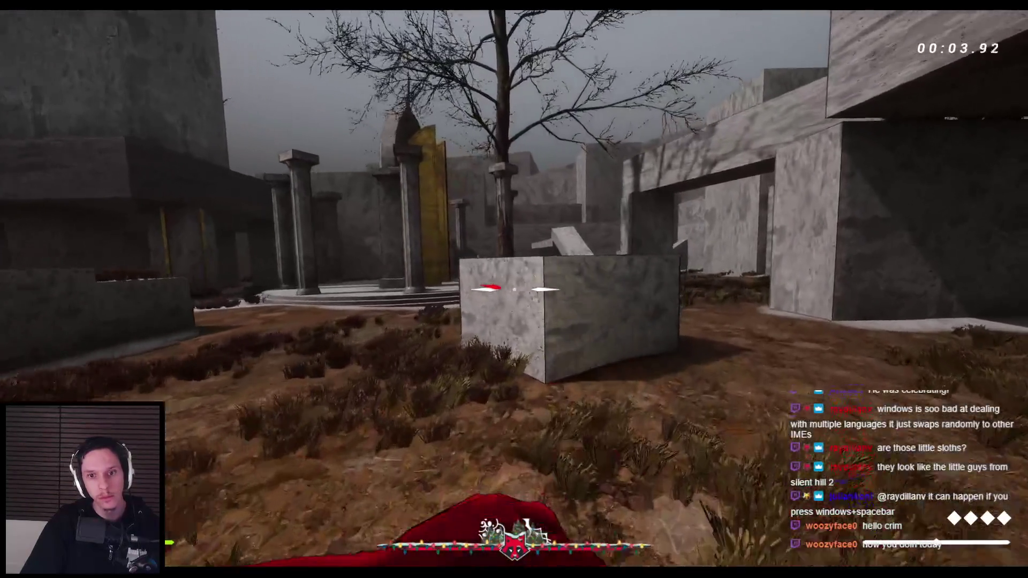
pyautogui.press('space')
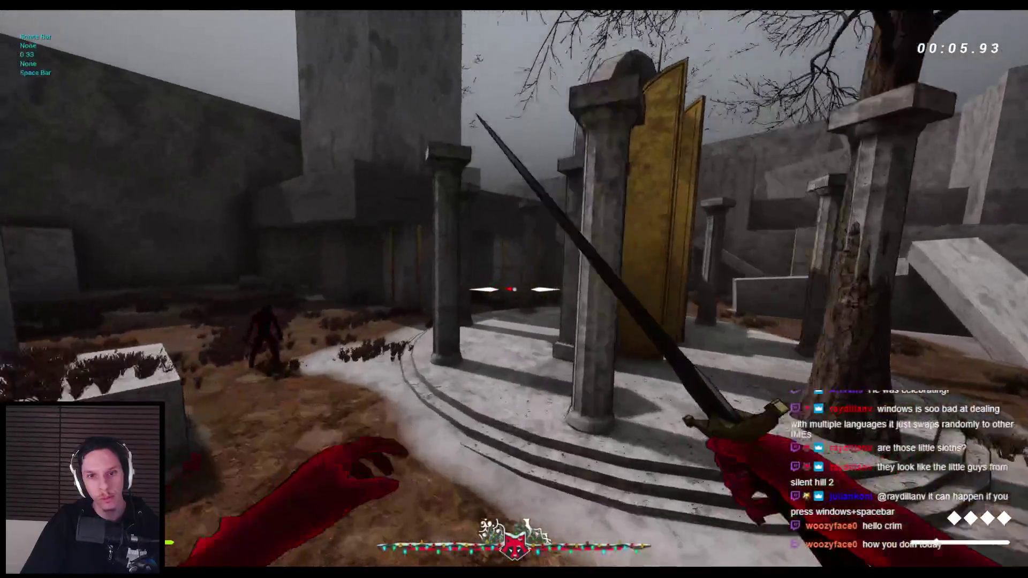
pyautogui.press('w')
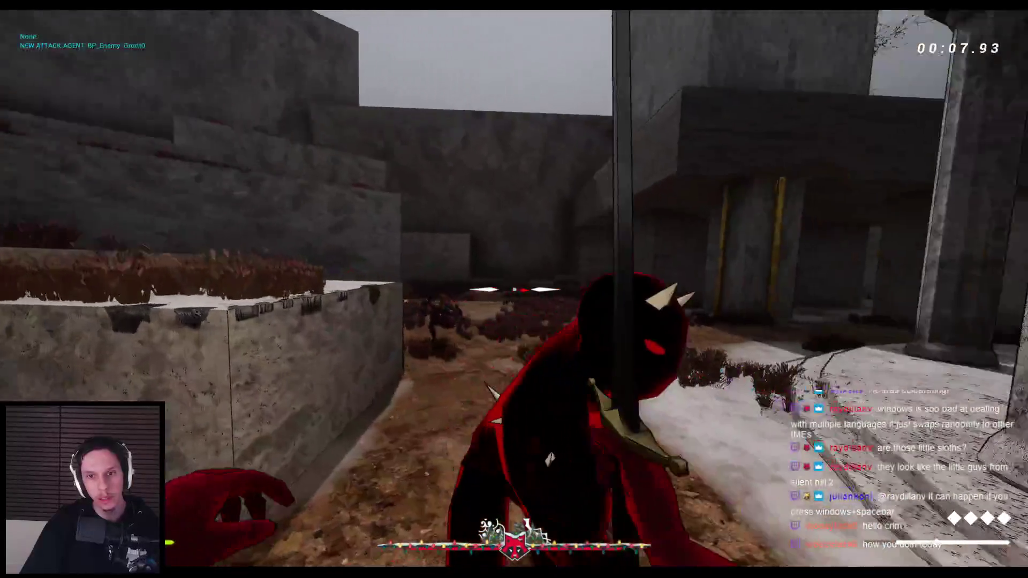
pyautogui.press('w')
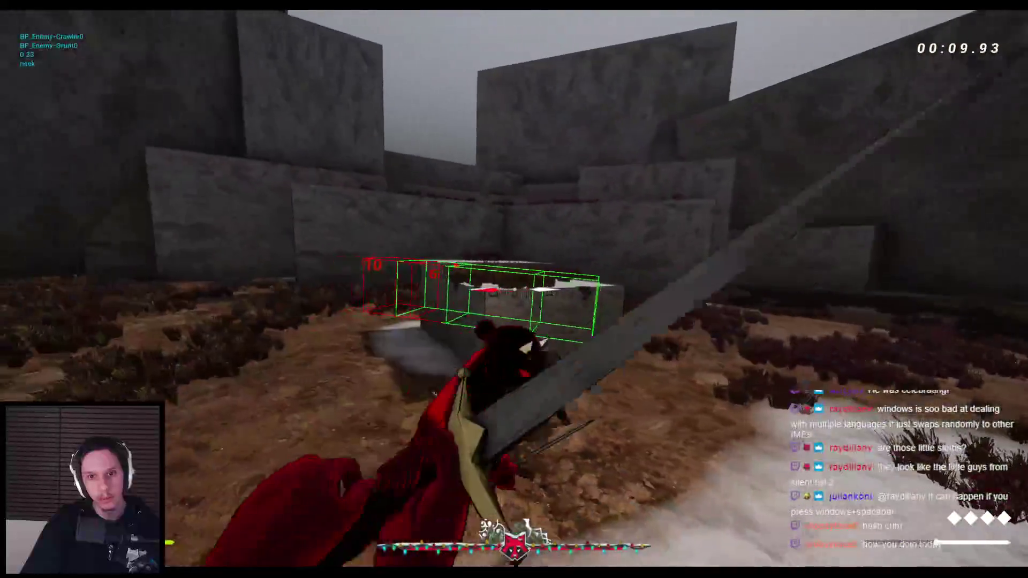
pyautogui.press('w')
pyautogui.press('w')
pyautogui.press('w')
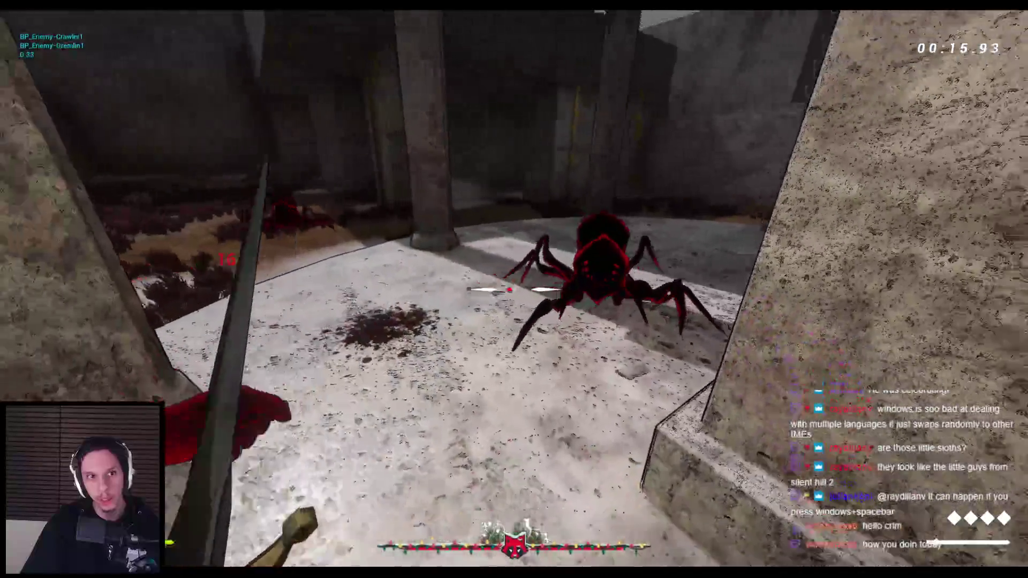
pyautogui.press('w')
pyautogui.press('w')
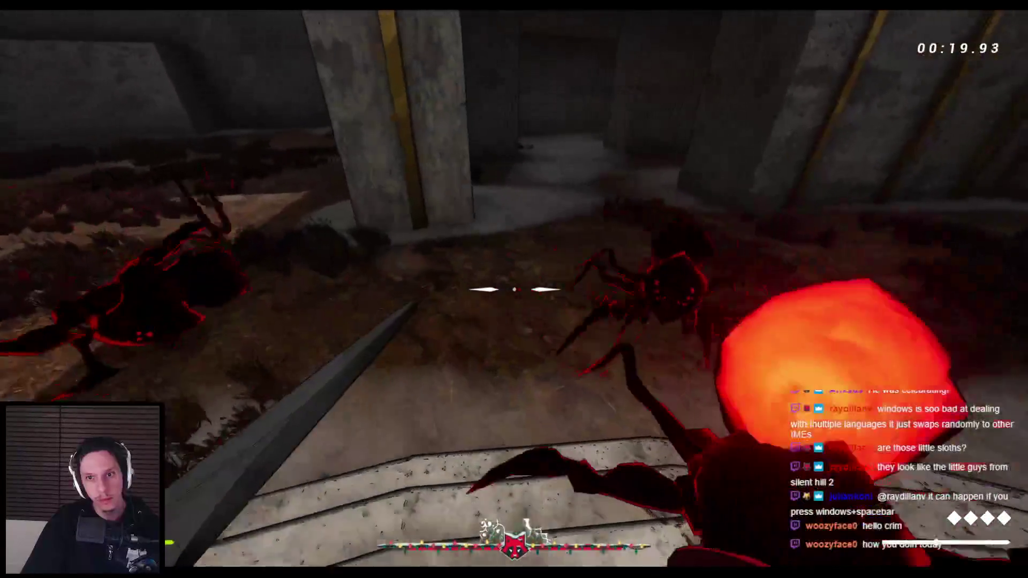
pyautogui.press('w')
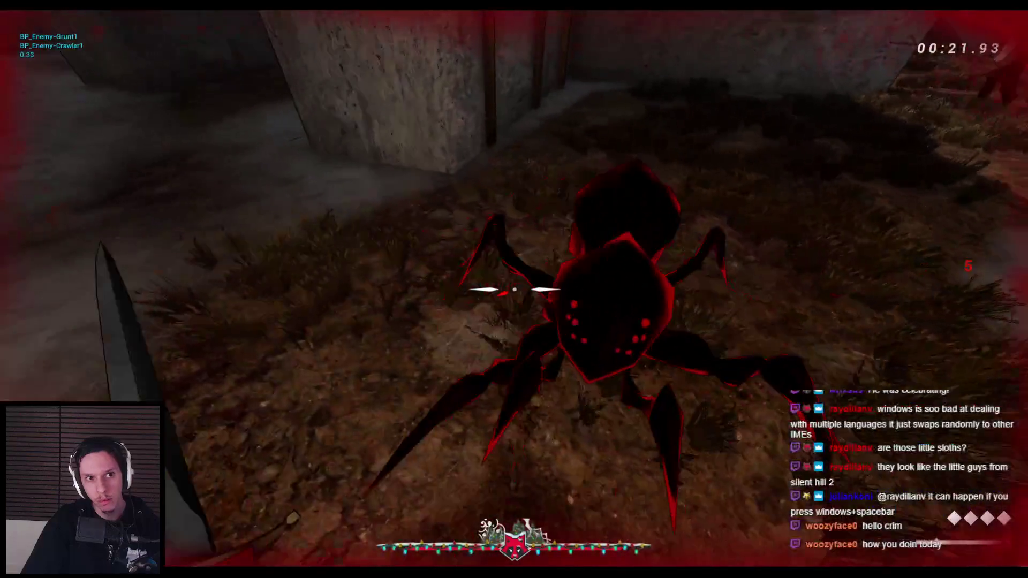
pyautogui.press('w')
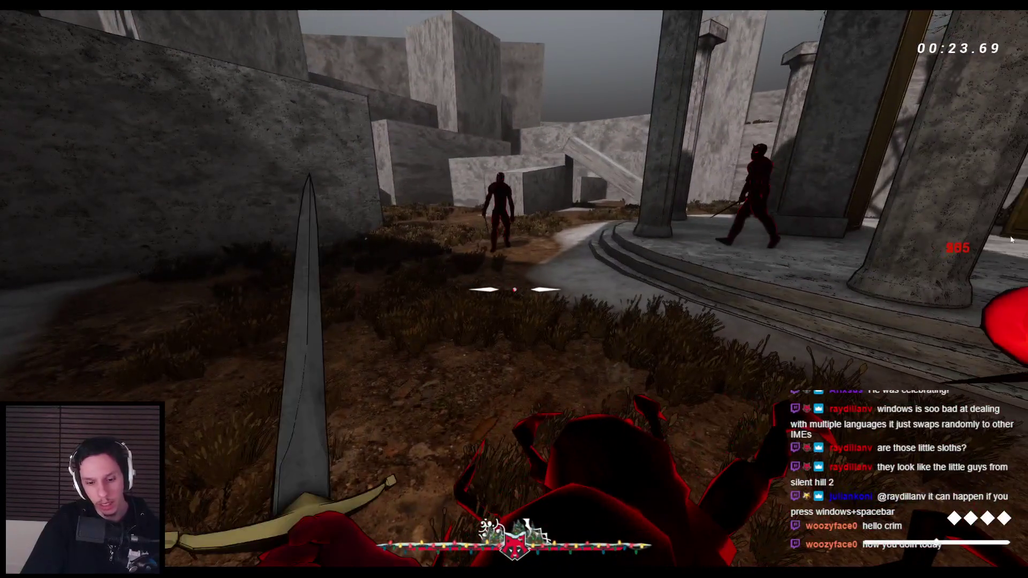
pyautogui.press('Escape')
pyautogui.click(54, 356)
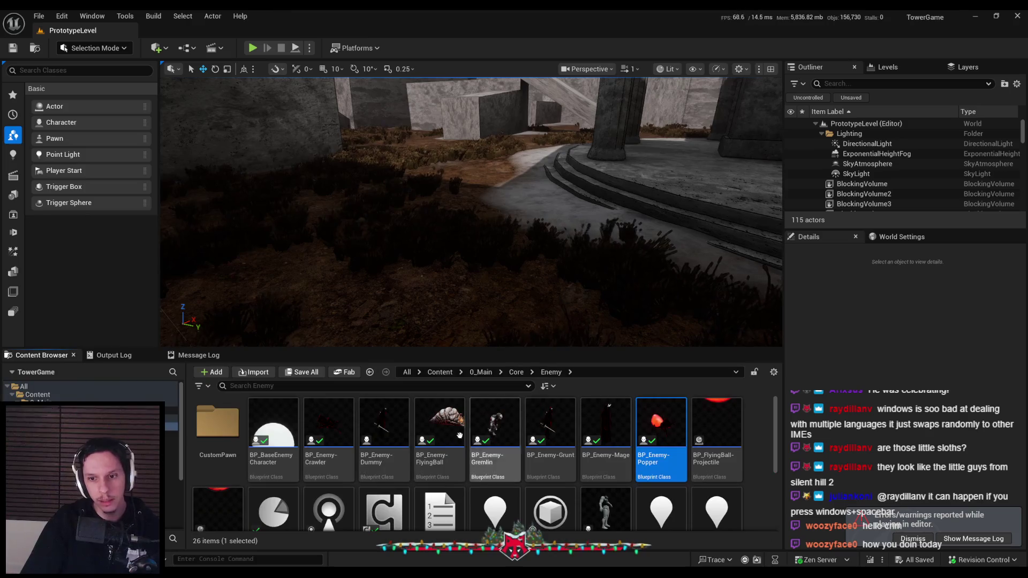
pyautogui.doubleClick(286, 439)
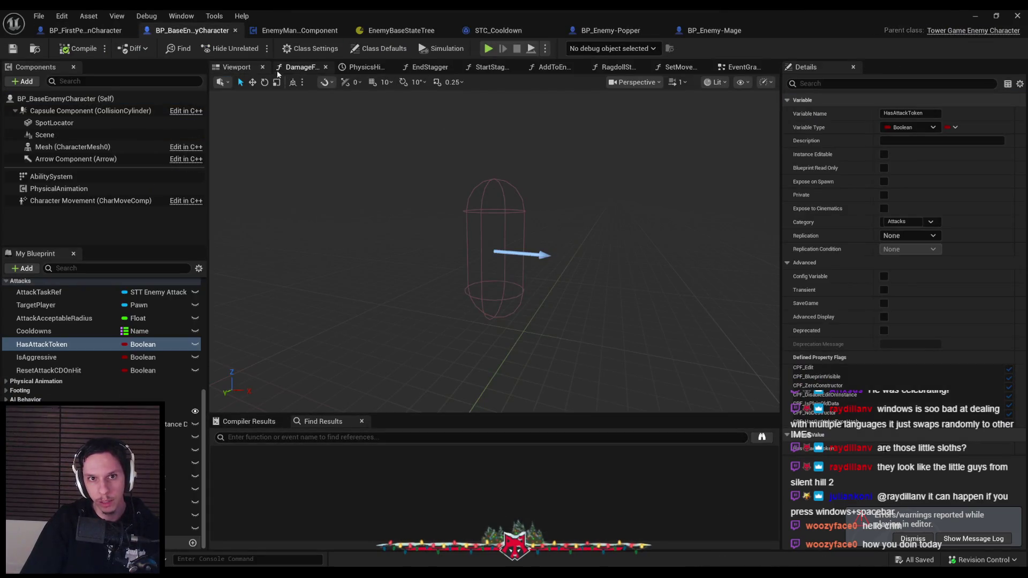
pyautogui.scroll(10, 40, 313)
pyautogui.doubleClick(39, 298)
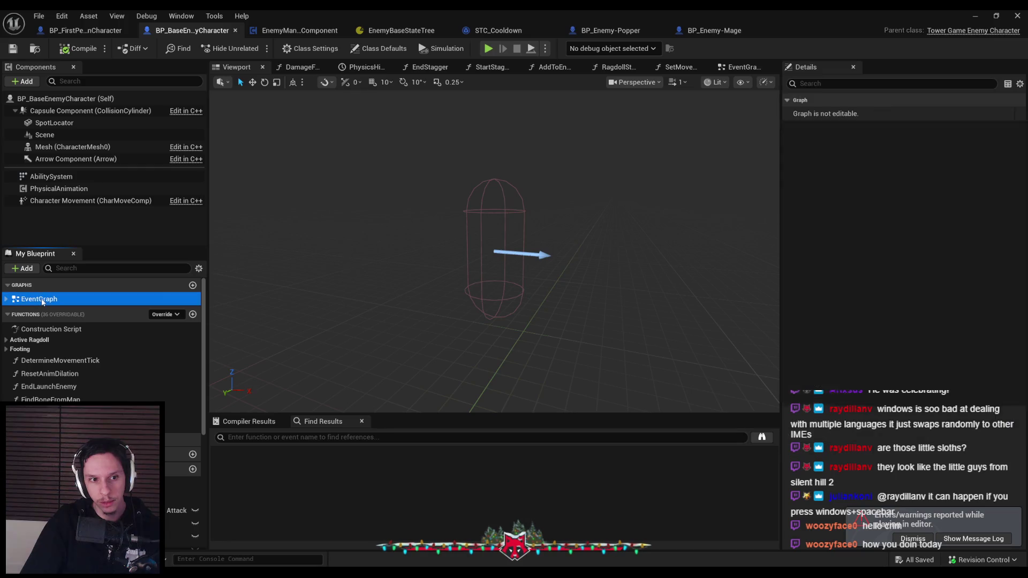
pyautogui.click(910, 539)
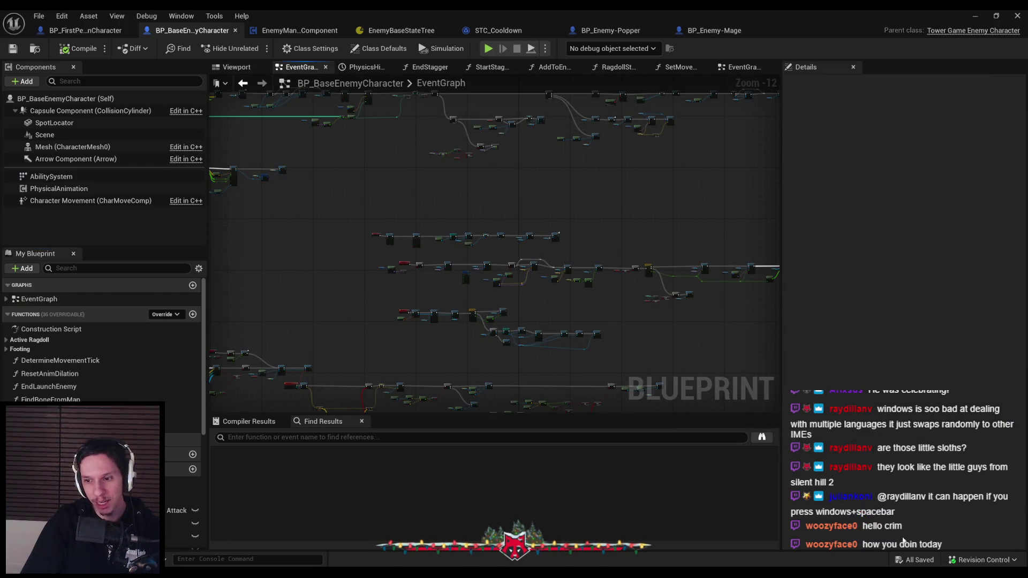
pyautogui.scroll(3, 409, 275)
pyautogui.scroll(4, 577, 294)
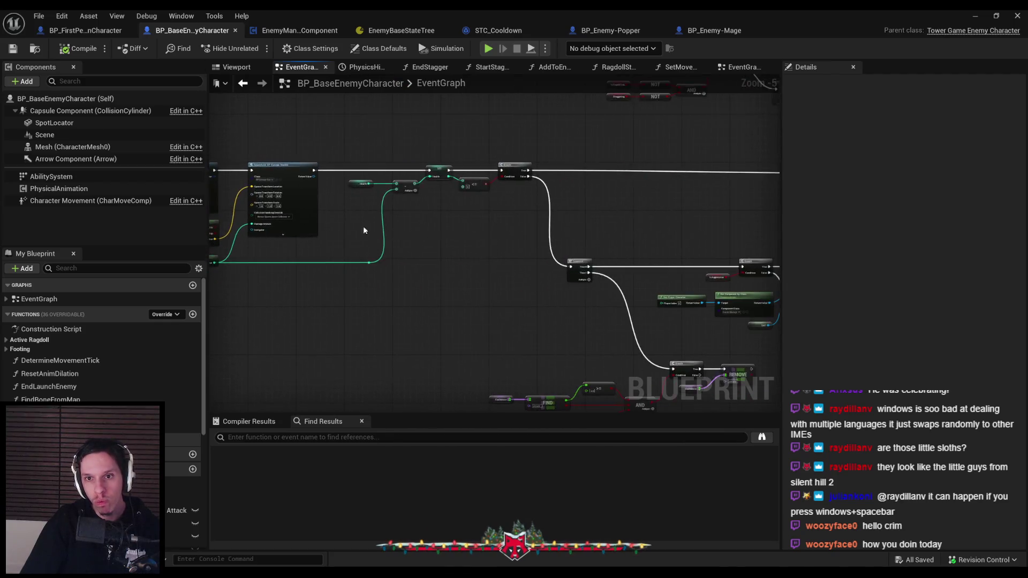
pyautogui.scroll(2, 492, 200)
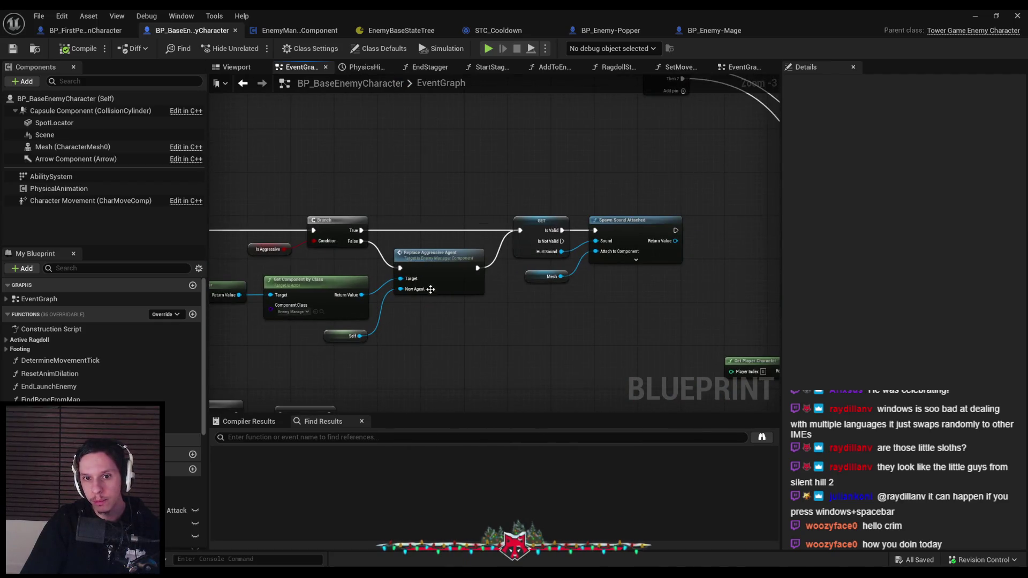
pyautogui.moveTo(427, 299)
pyautogui.mouseDown()
pyautogui.moveTo(583, 300)
pyautogui.moveTo(434, 245)
pyautogui.mouseUp()
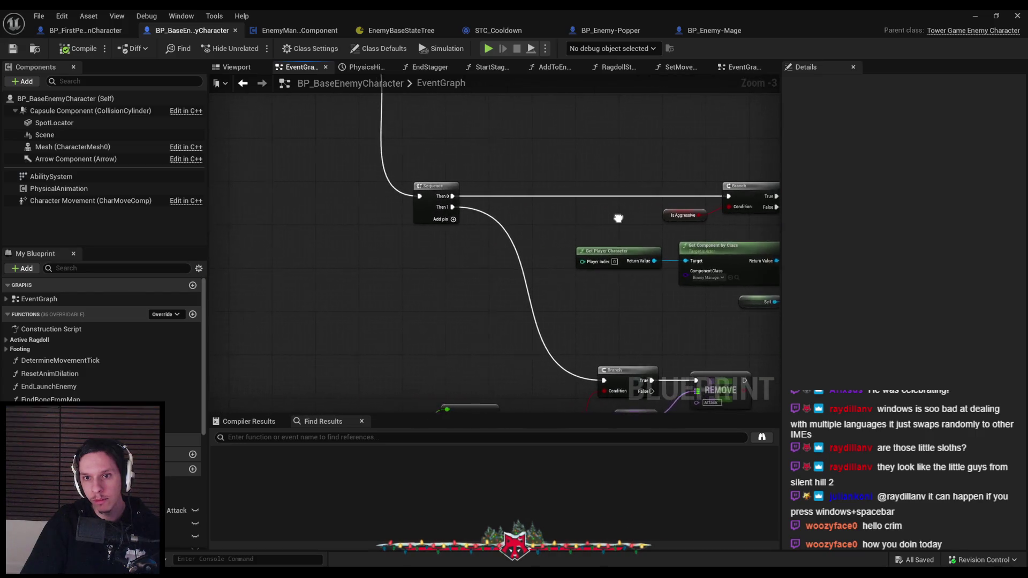
pyautogui.scroll(2, 524, 225)
pyautogui.moveTo(524, 225); pyautogui.dragTo(407, 223)
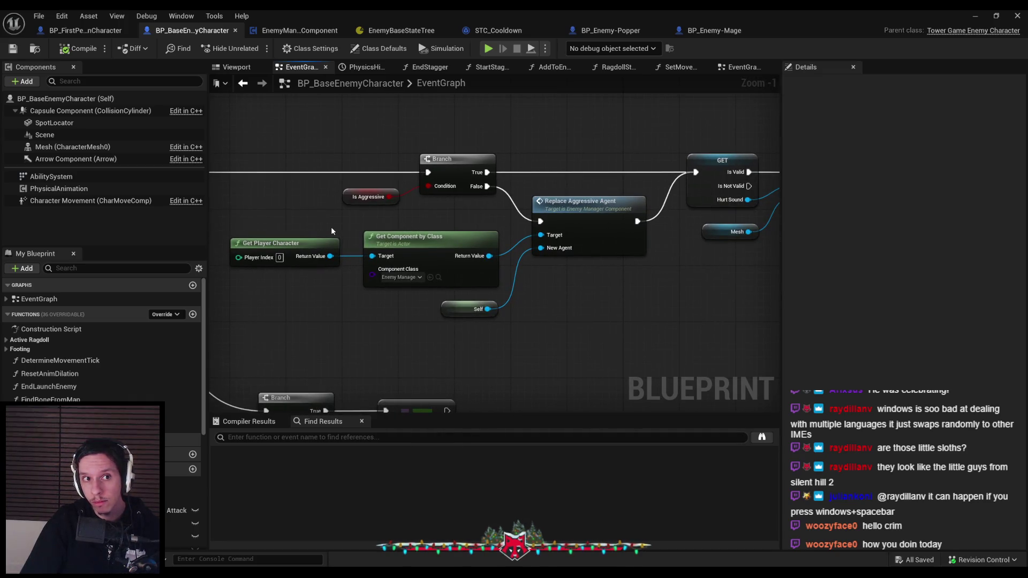
pyautogui.scroll(-2, 331, 230)
pyautogui.moveTo(331, 230)
pyautogui.mouseDown()
pyautogui.moveTo(515, 242)
pyautogui.moveTo(328, 289)
pyautogui.mouseUp()
pyautogui.moveTo(458, 275); pyautogui.dragTo(313, 223)
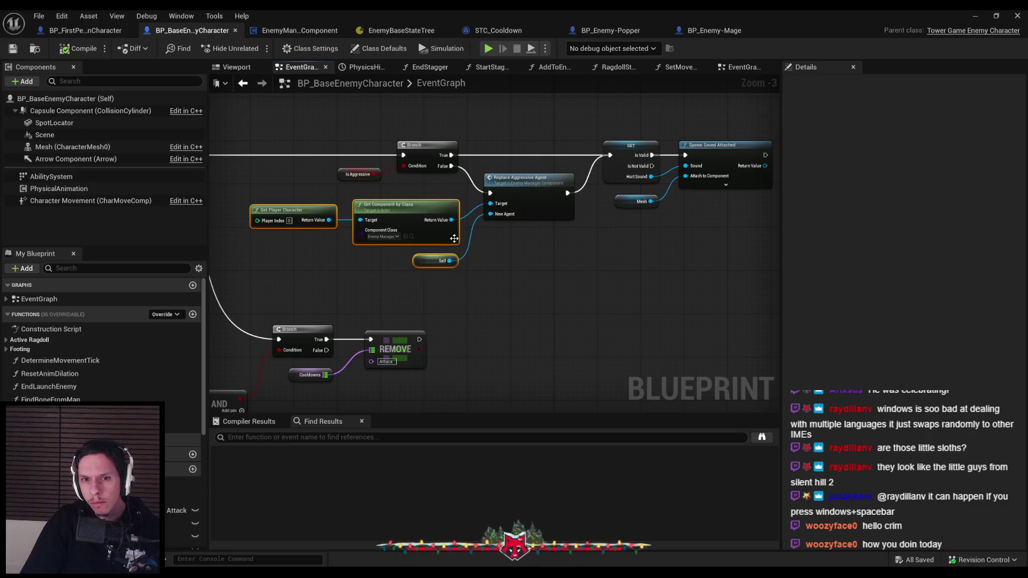
pyautogui.doubleClick(533, 201)
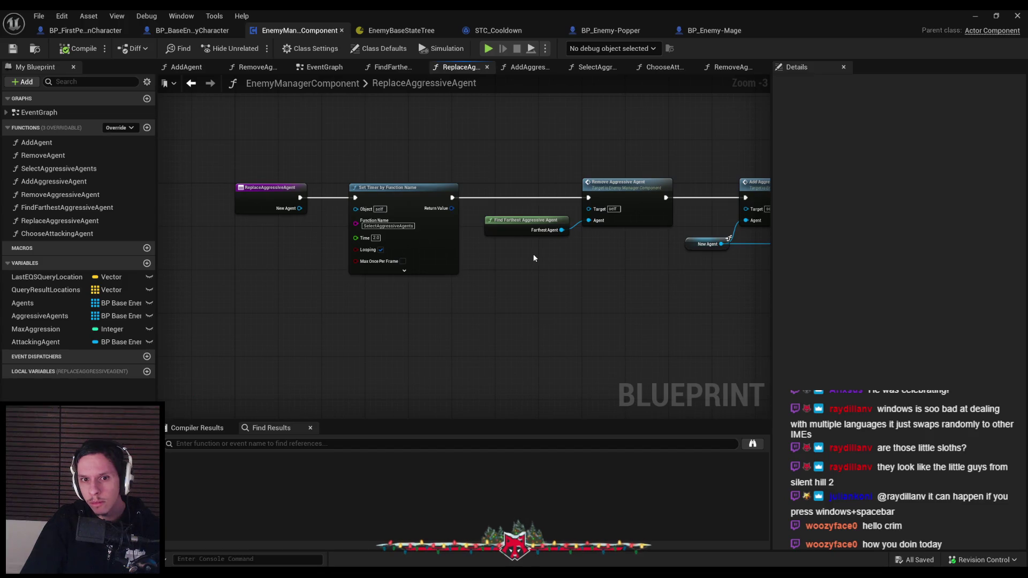
# Open SelectAggressiveAgents, step through history to ChooseAttackingAgent, then return to the base enemy event graph.
pyautogui.scroll(-1, 455, 250)
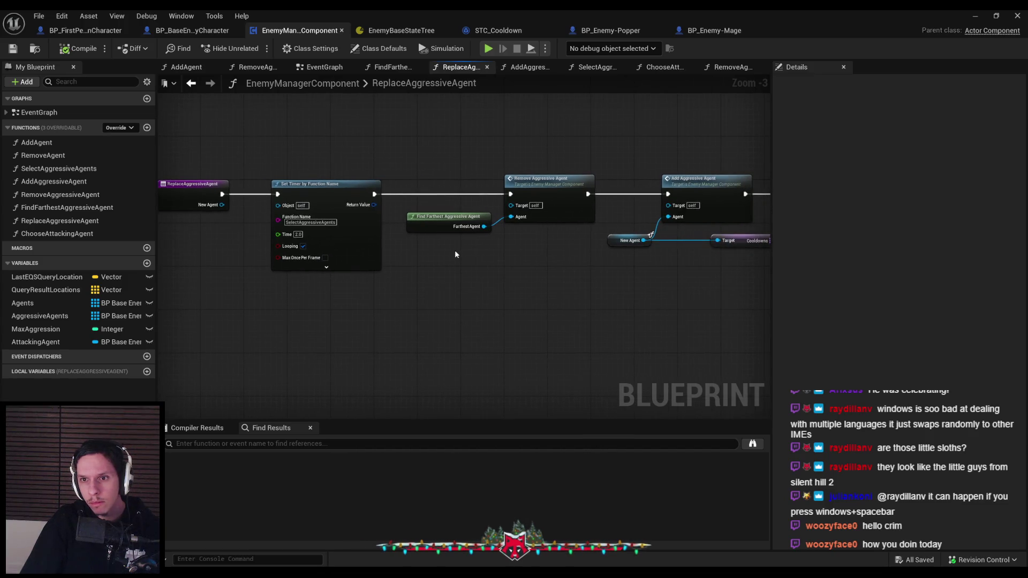
pyautogui.doubleClick(453, 249)
pyautogui.hotkey('alt', 'Left')
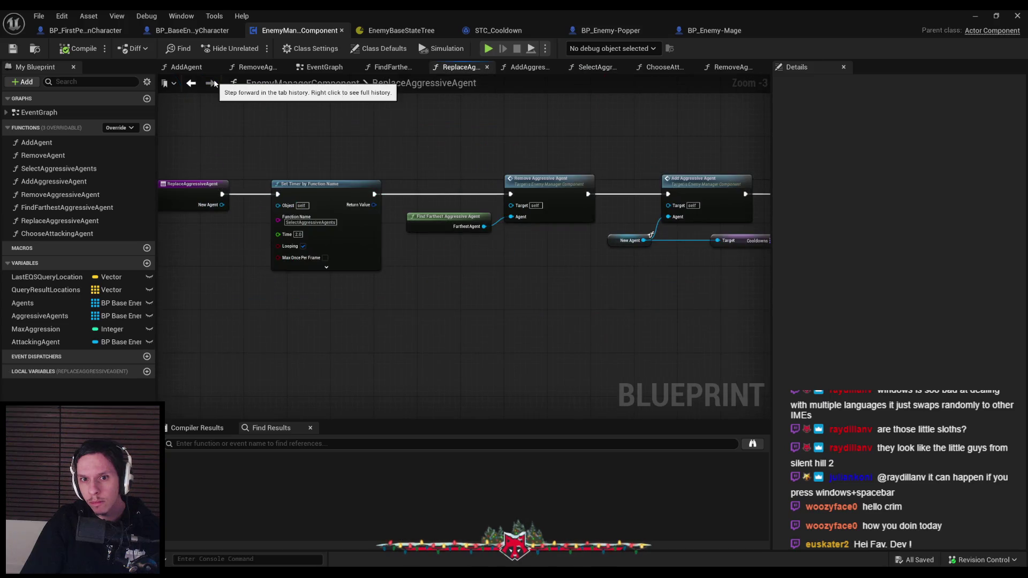
pyautogui.hotkey('alt', 'Left')
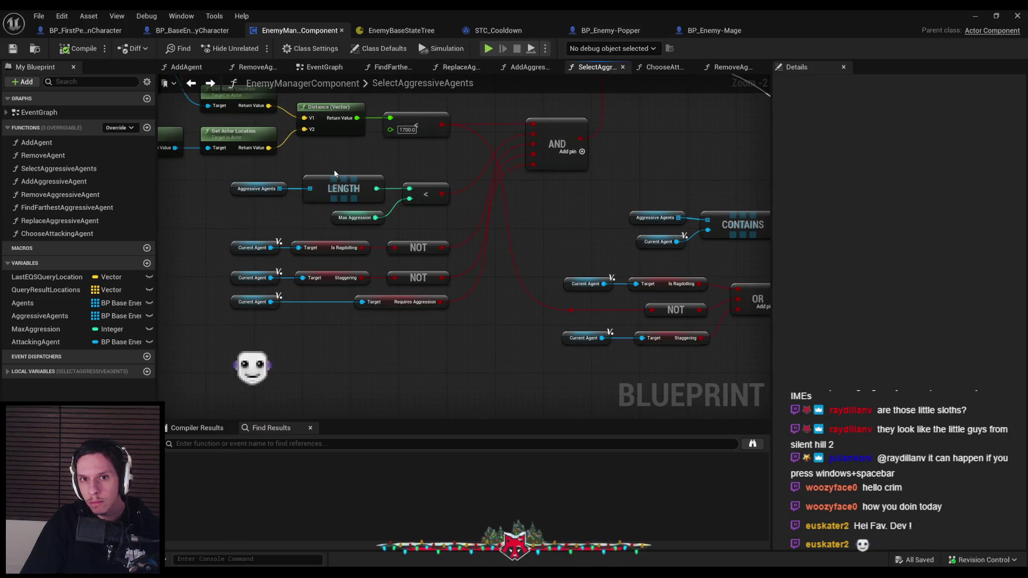
pyautogui.hotkey('alt', 'Left')
pyautogui.hotkey('alt', 'Left')
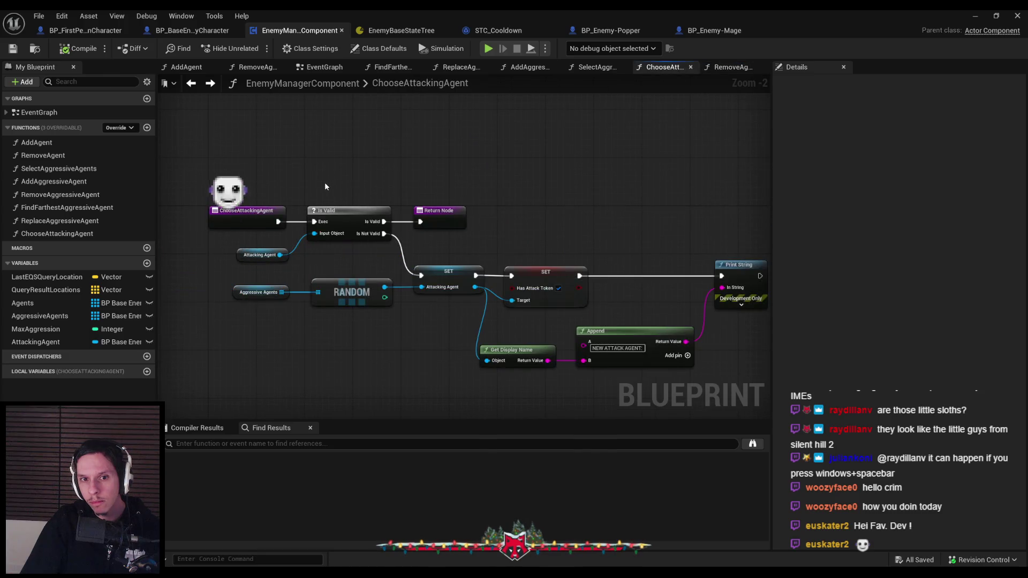
pyautogui.hotkey('alt', 'Left')
pyautogui.hotkey('alt', 'Left')
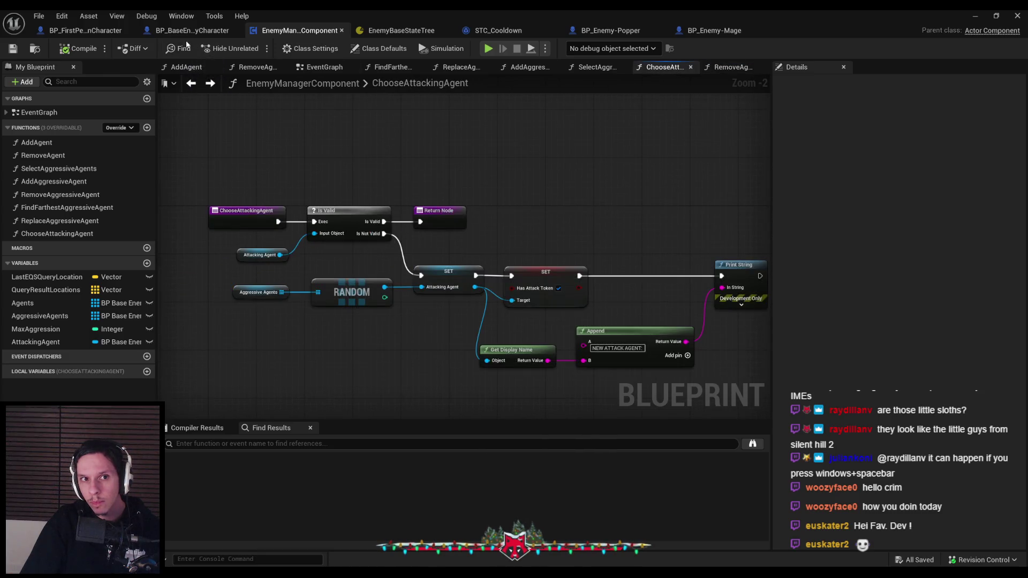
pyautogui.click(182, 31)
pyautogui.scroll(-1, 513, 224)
# Pan BP_BaseEnemyCharacter's event graph to the Remove Agent call and open the RemoveAgent function.
pyautogui.moveTo(471, 276)
pyautogui.mouseDown()
pyautogui.moveTo(454, 294)
pyautogui.moveTo(724, 303)
pyautogui.moveTo(263, 253)
pyautogui.mouseUp()
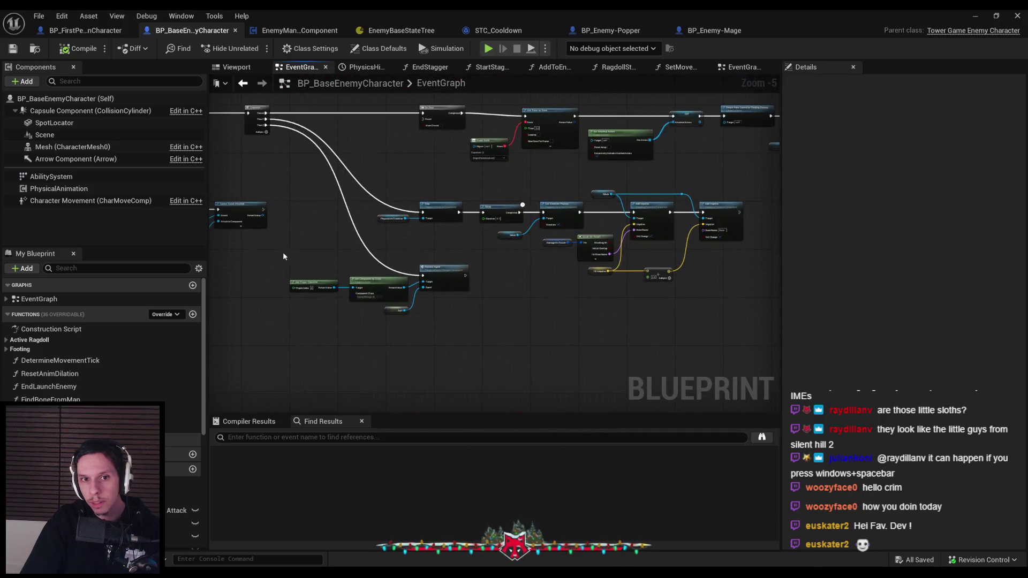
pyautogui.scroll(2, 409, 249)
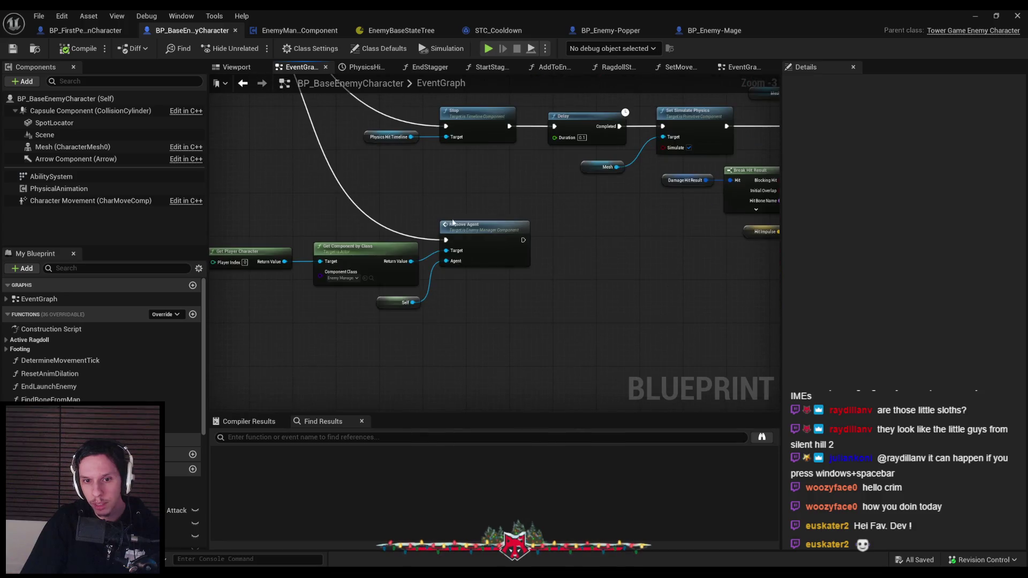
pyautogui.doubleClick(489, 243)
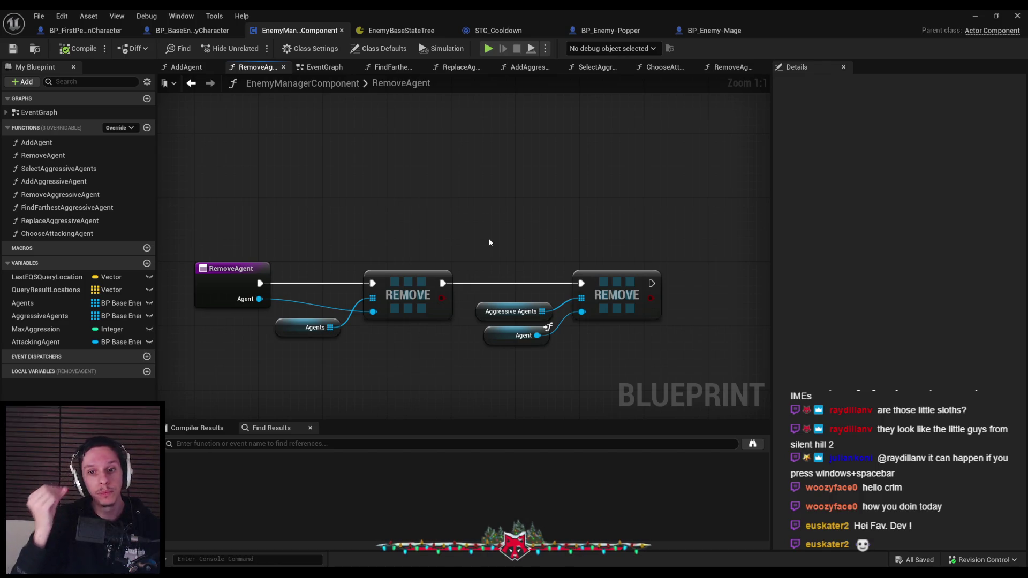
# In RemoveAgent, compare Attacking Agent == Agent and drive a Branch with the result.
pyautogui.scroll(-1, 477, 236)
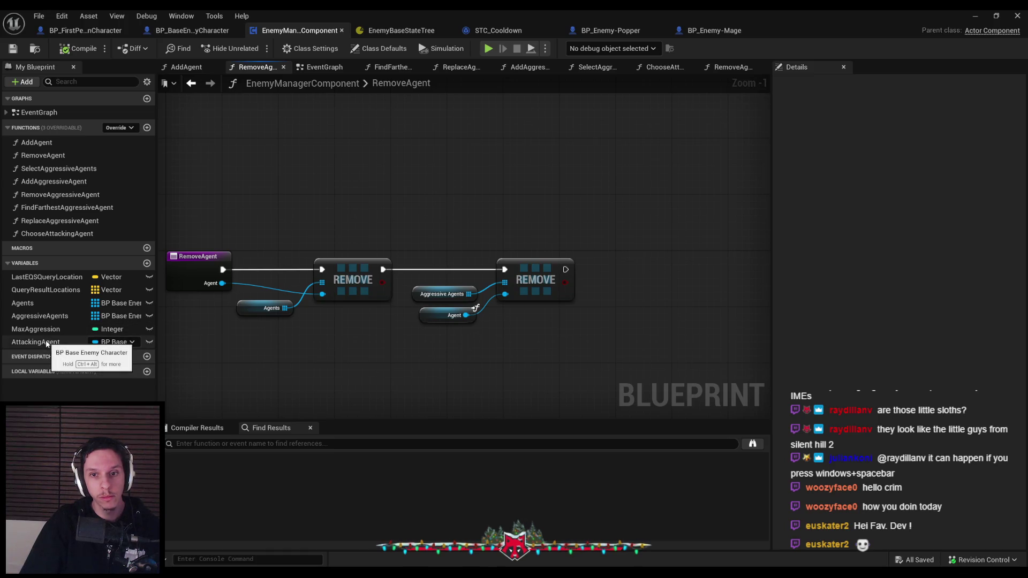
pyautogui.moveTo(400, 351); pyautogui.dragTo(349, 301)
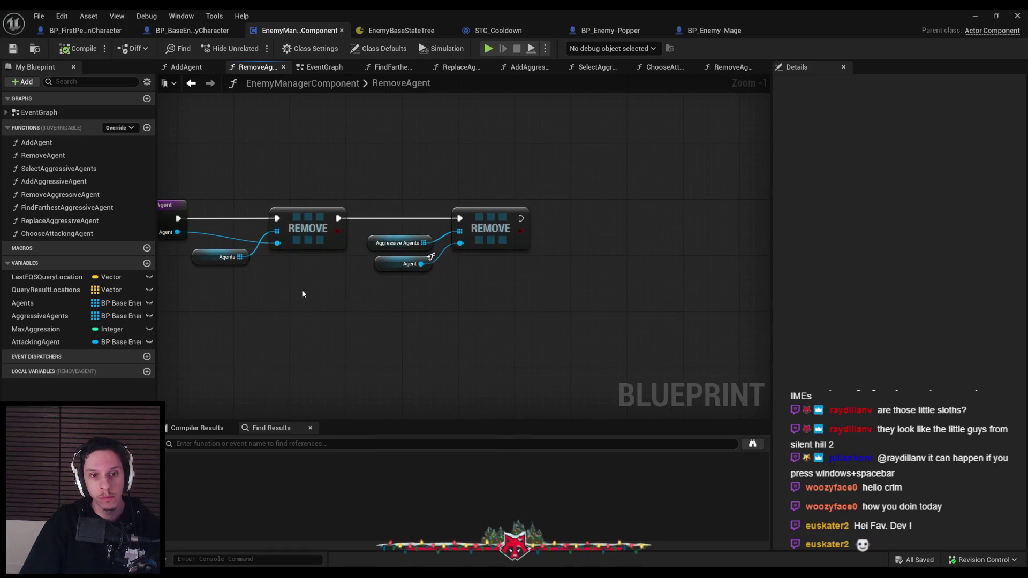
pyautogui.moveTo(59, 343)
pyautogui.mouseDown()
pyautogui.moveTo(435, 320)
pyautogui.moveTo(554, 253)
pyautogui.moveTo(553, 243)
pyautogui.moveTo(636, 256)
pyautogui.mouseUp()
pyautogui.click(583, 266)
pyautogui.write('==')
pyautogui.press('Return')
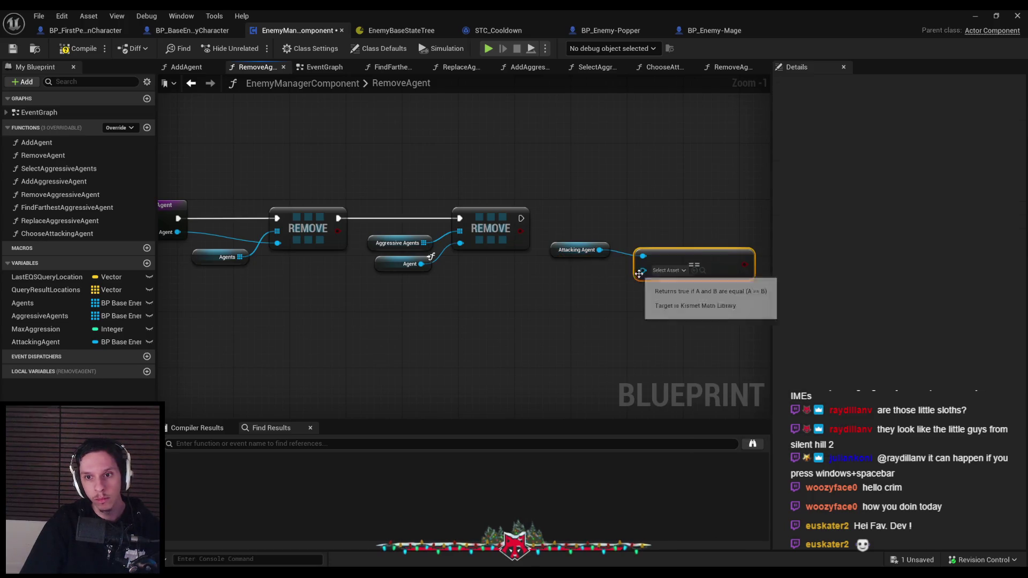
pyautogui.write('agent')
pyautogui.moveTo(611, 288); pyautogui.dragTo(578, 278)
pyautogui.click(663, 355)
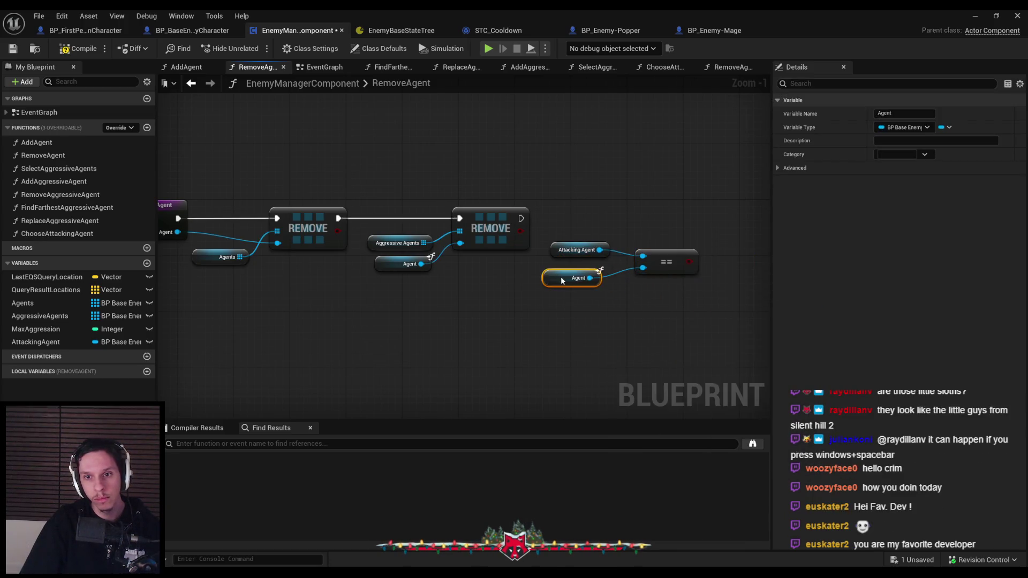
pyautogui.moveTo(669, 266)
pyautogui.mouseDown()
pyautogui.moveTo(728, 212)
pyautogui.moveTo(519, 224)
pyautogui.moveTo(208, 281)
pyautogui.moveTo(199, 273)
pyautogui.mouseUp()
pyautogui.write('branc')
pyautogui.press('Return')
# On the Branch's True path, clear Attacking Agent with a SET node, then compile and save.
pyautogui.moveTo(38, 343)
pyautogui.mouseDown()
pyautogui.moveTo(378, 349)
pyautogui.moveTo(476, 266)
pyautogui.moveTo(492, 273)
pyautogui.mouseUp()
pyautogui.click(514, 286)
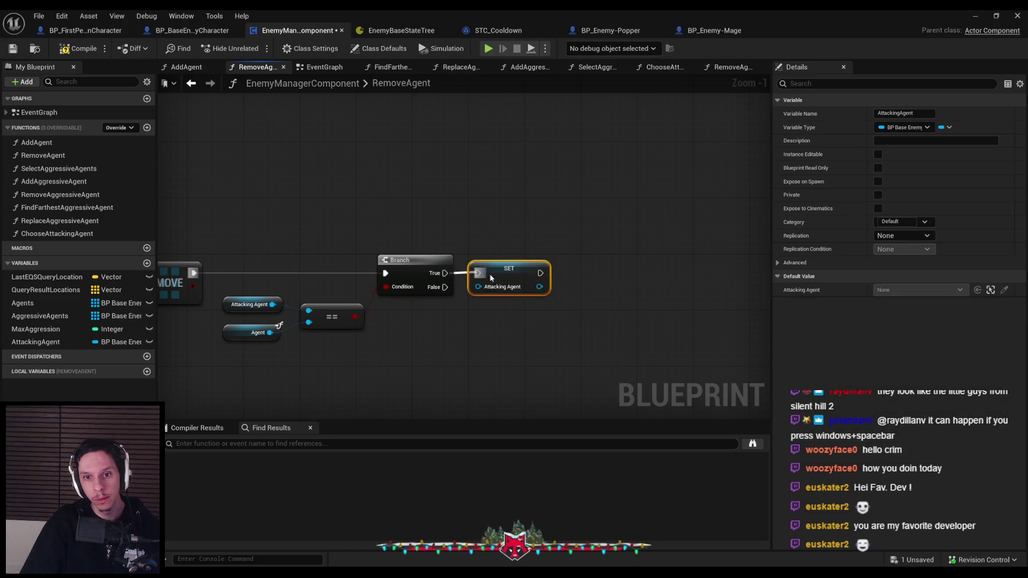
pyautogui.scroll(-2, 484, 331)
pyautogui.press('F7')
pyautogui.hotkey('ctrl', 's')
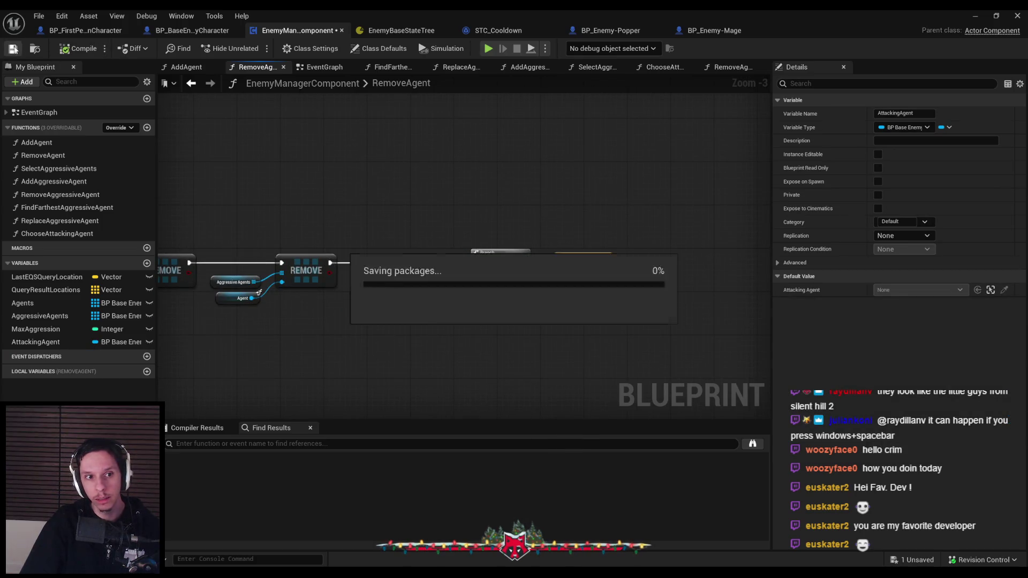
pyautogui.click(336, 200)
# Call Choose Attacking Agent after the SET node, then compile and save the manager.
pyautogui.moveTo(72, 234)
pyautogui.mouseDown()
pyautogui.moveTo(650, 284)
pyautogui.moveTo(637, 268)
pyautogui.mouseUp()
pyautogui.scroll(3, 637, 268)
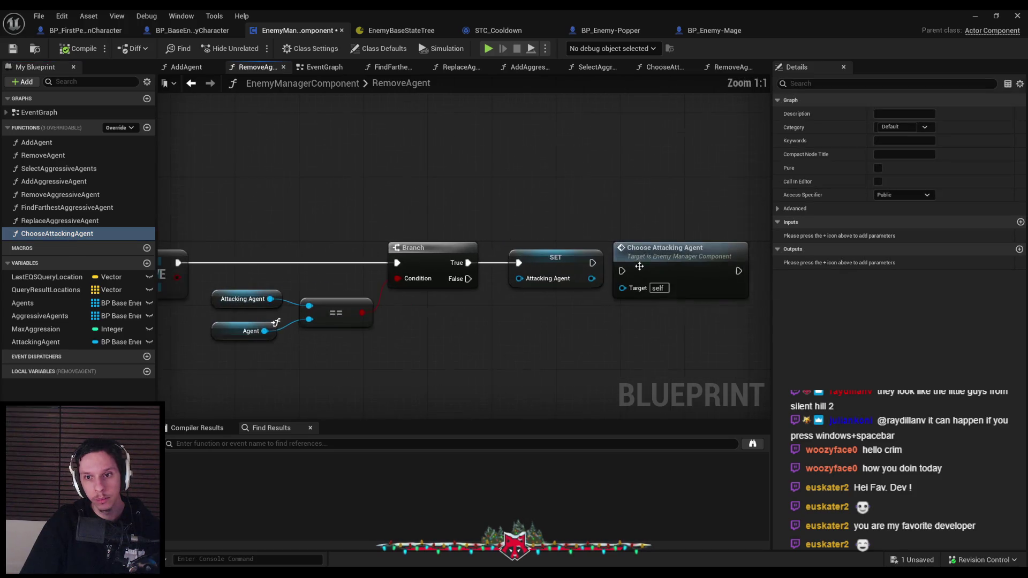
pyautogui.scroll(-3, 535, 192)
pyautogui.click(77, 49)
pyautogui.click(13, 48)
pyautogui.click(399, 152)
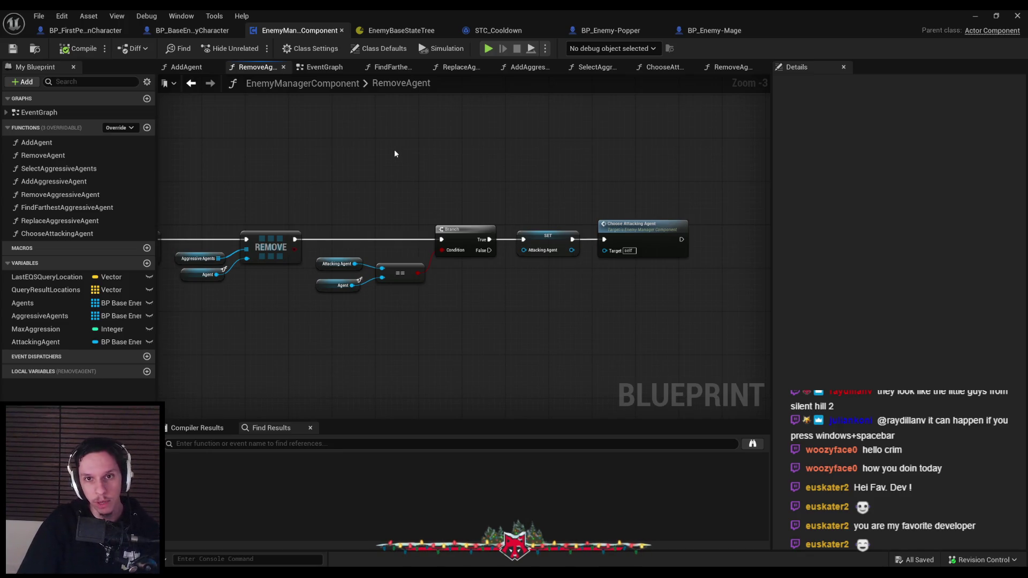
pyautogui.click(975, 17)
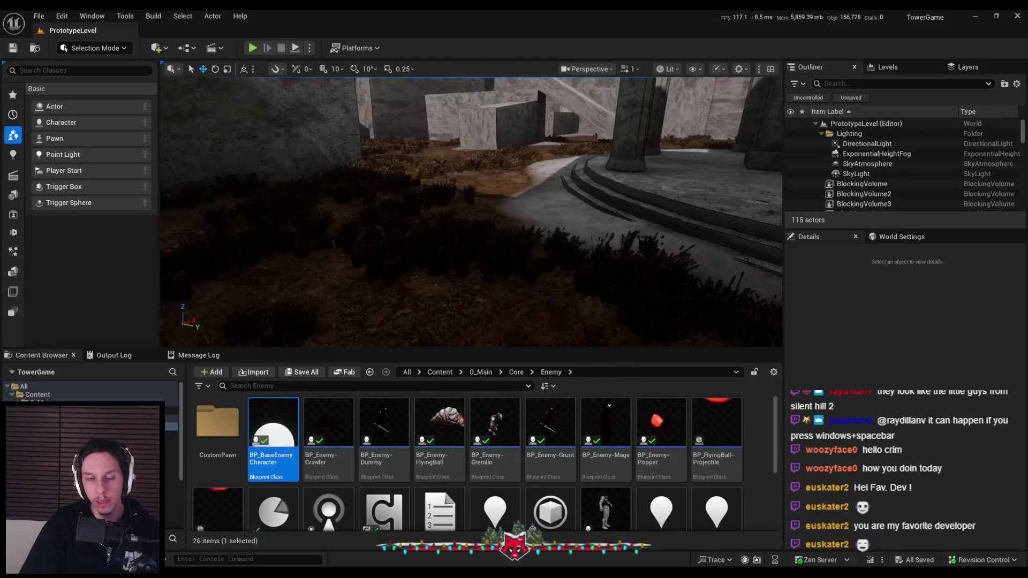
# Go fullscreen, wall-run across the courtyard and strike the cloaked enemy.
pyautogui.press('F11')
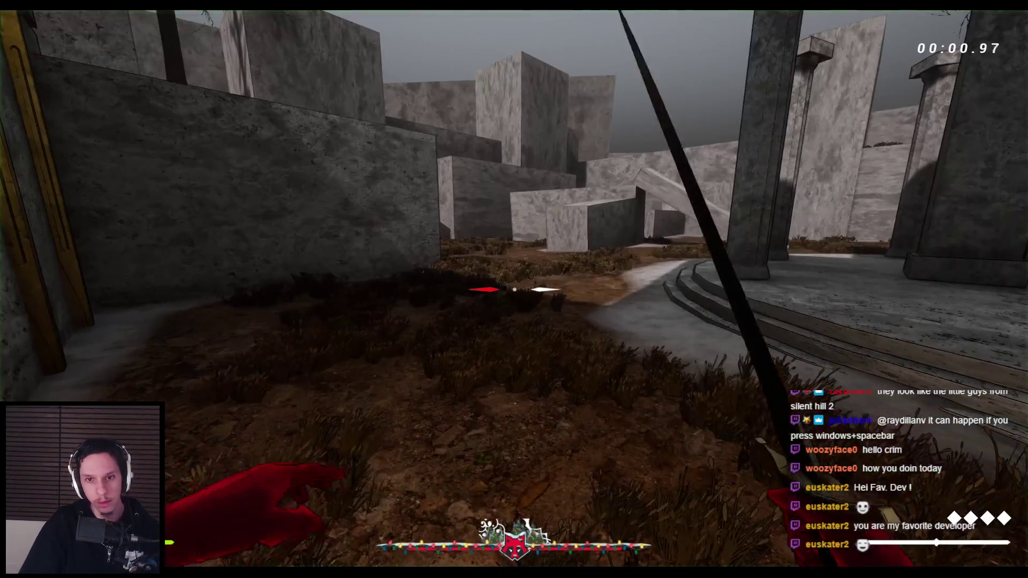
pyautogui.press('space')
pyautogui.press('space')
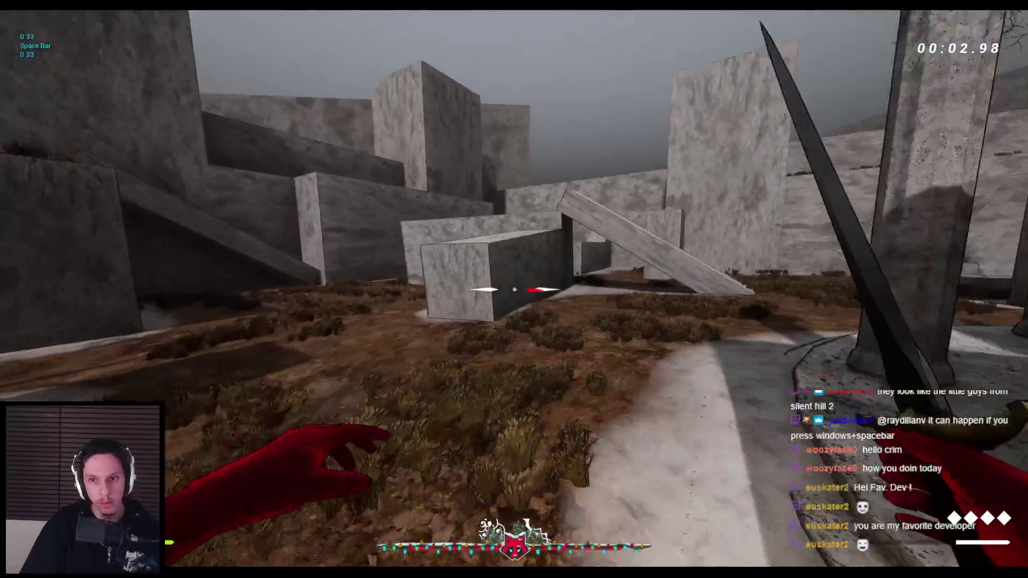
pyautogui.press('space')
pyautogui.press('space')
pyautogui.press('space')
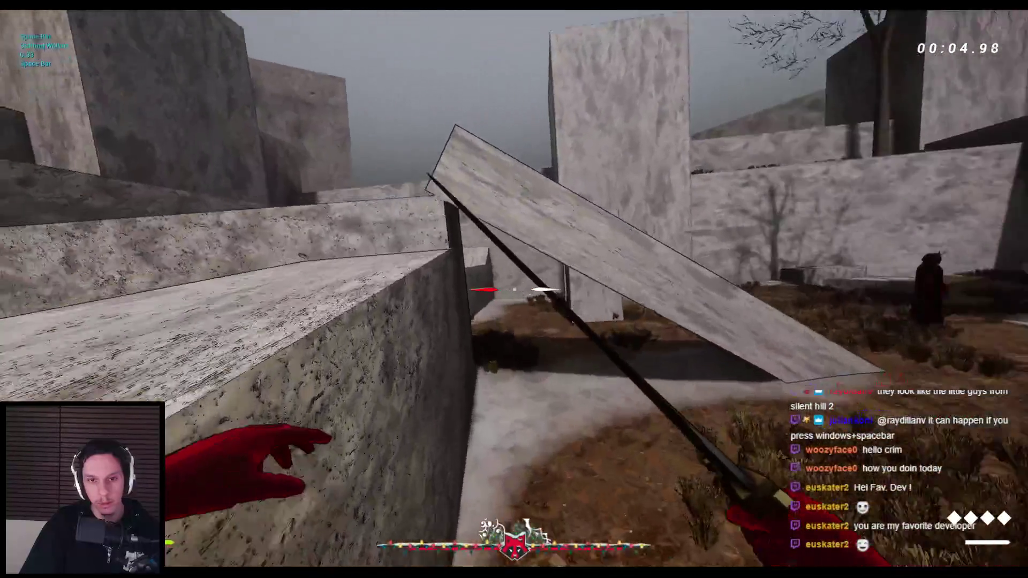
pyautogui.press('space')
pyautogui.press('space')
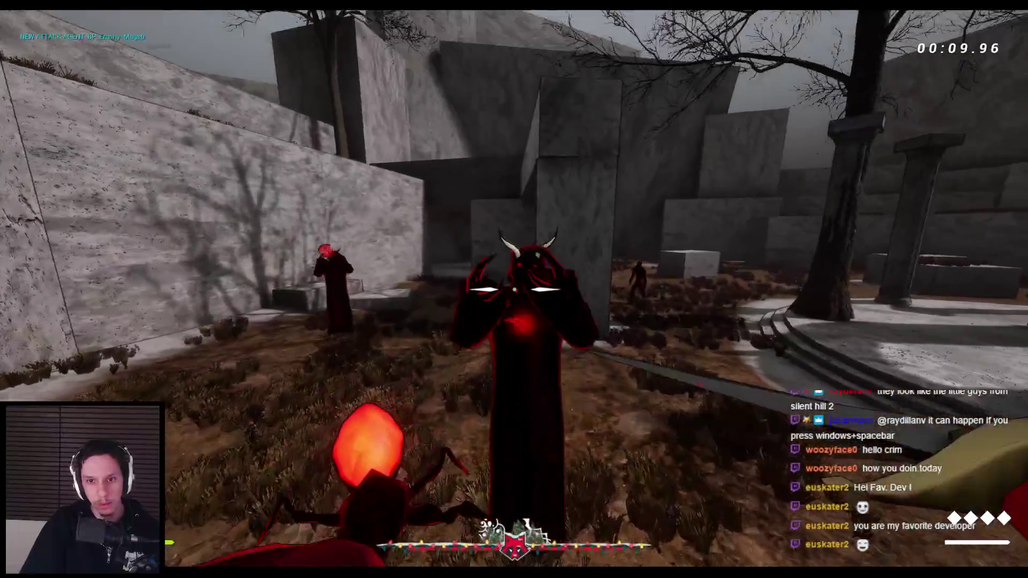
pyautogui.click(514, 289)
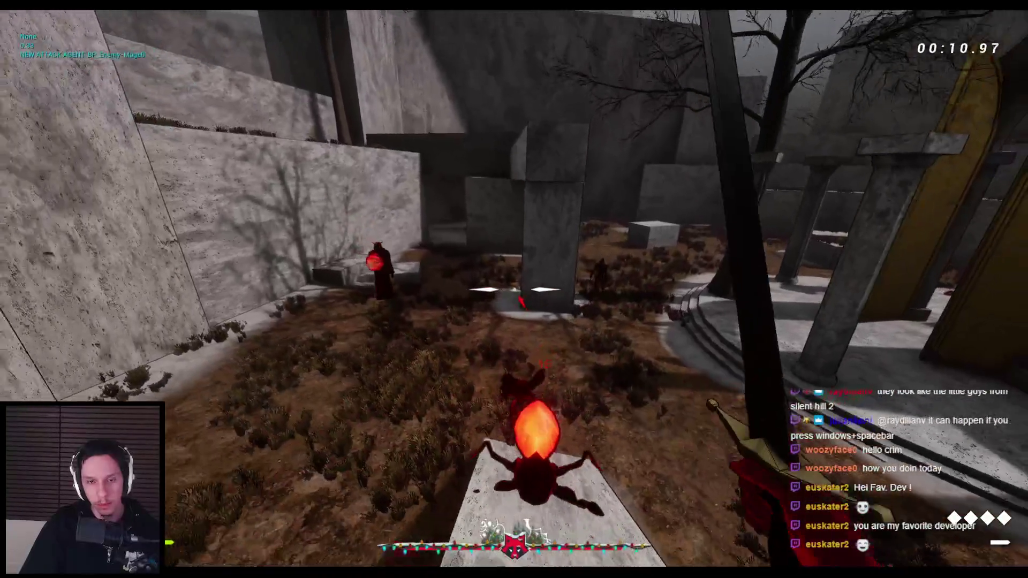
pyautogui.click(514, 289)
# Fight the horned enemies and crawlers, then stop the playtest.
pyautogui.press('space')
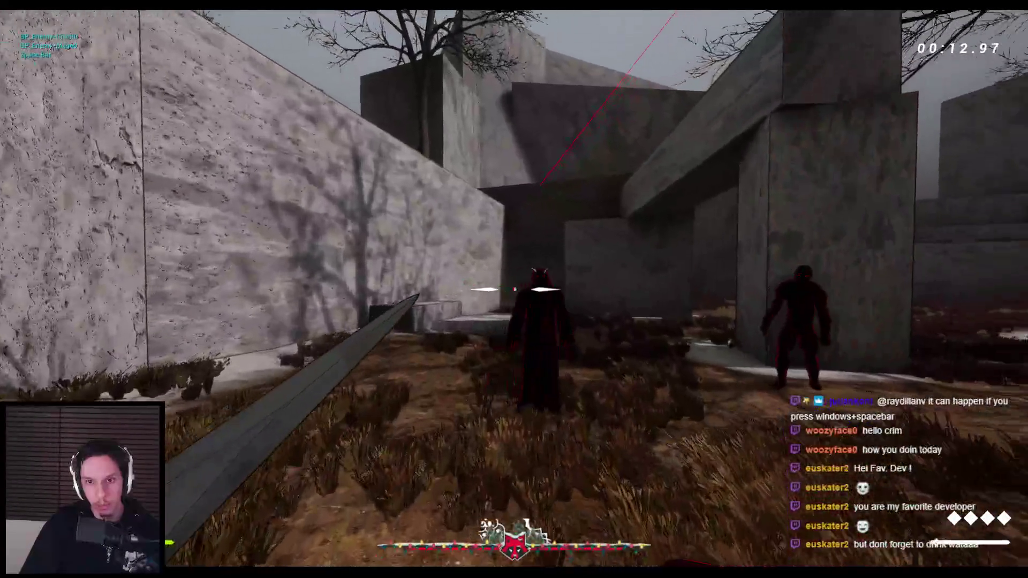
pyautogui.click(513, 289)
pyautogui.click(514, 289)
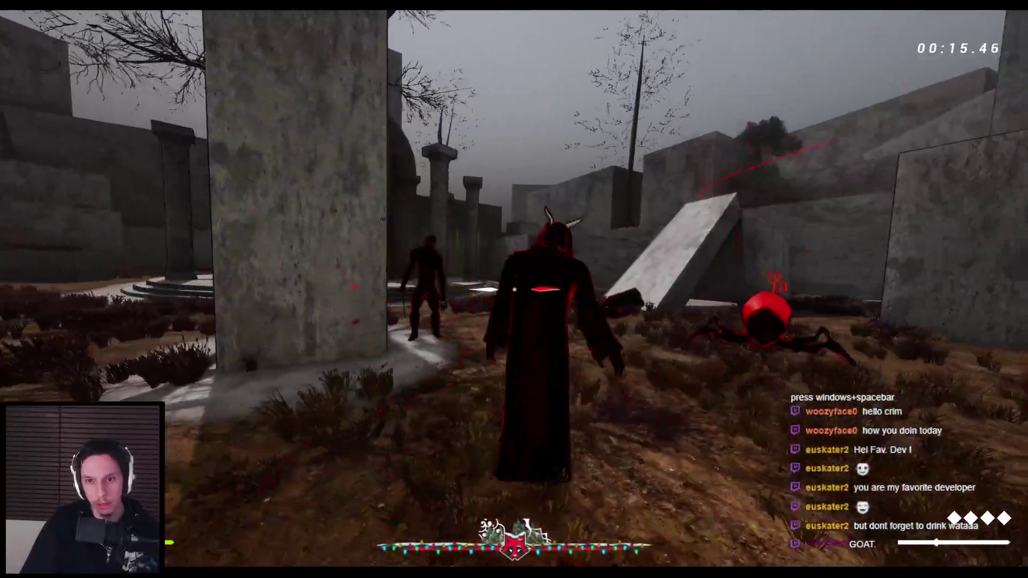
pyautogui.click(514, 289)
pyautogui.click(514, 289)
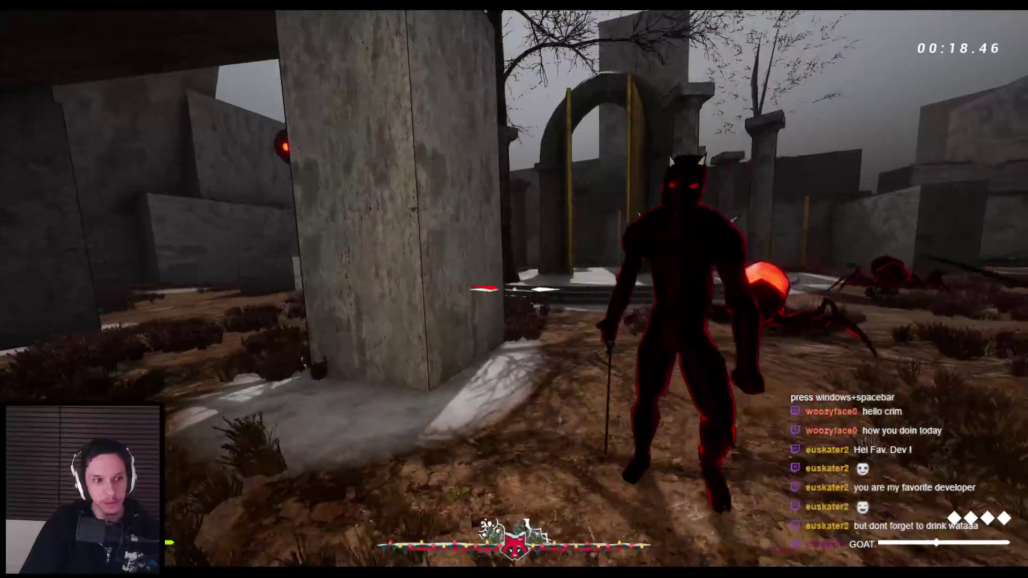
pyautogui.click(514, 289)
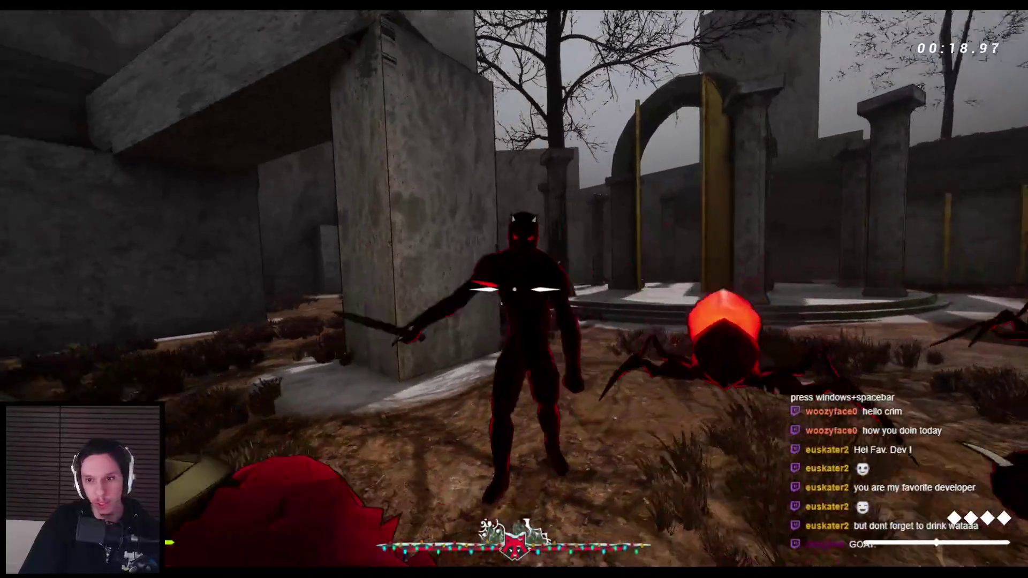
pyautogui.press('space')
pyautogui.click(514, 289)
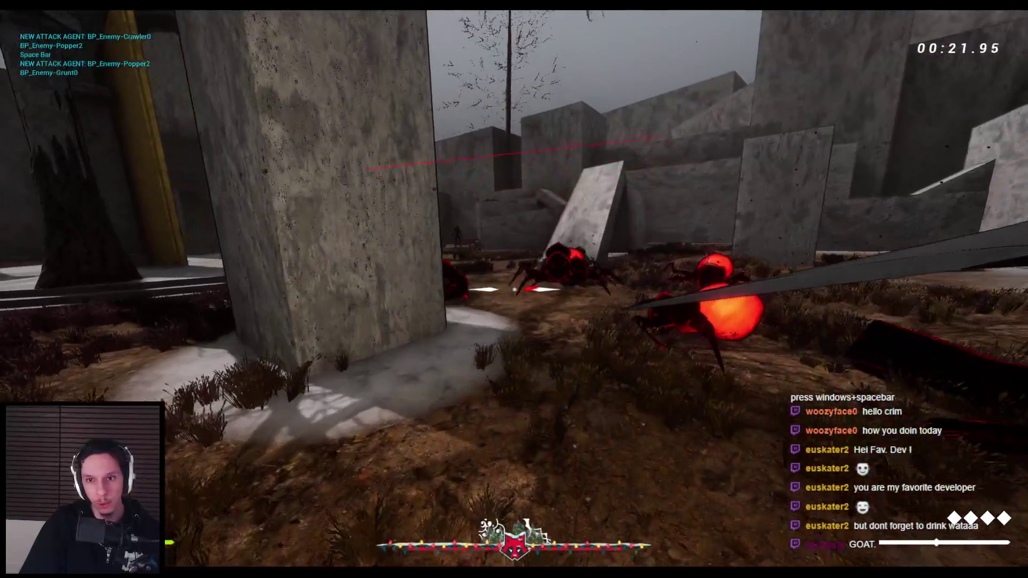
pyautogui.press('space')
pyautogui.click(513, 289)
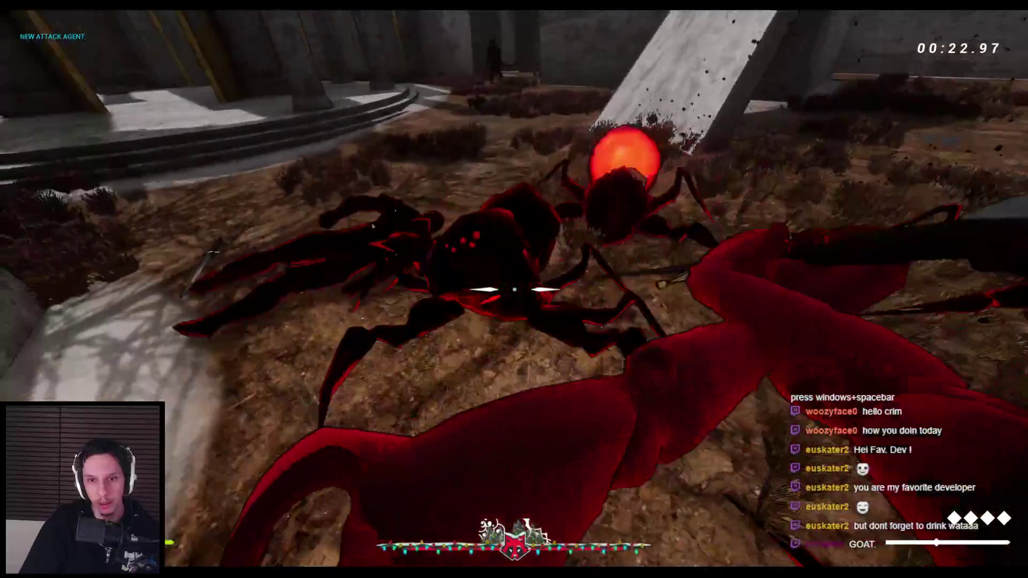
pyautogui.press('Escape')
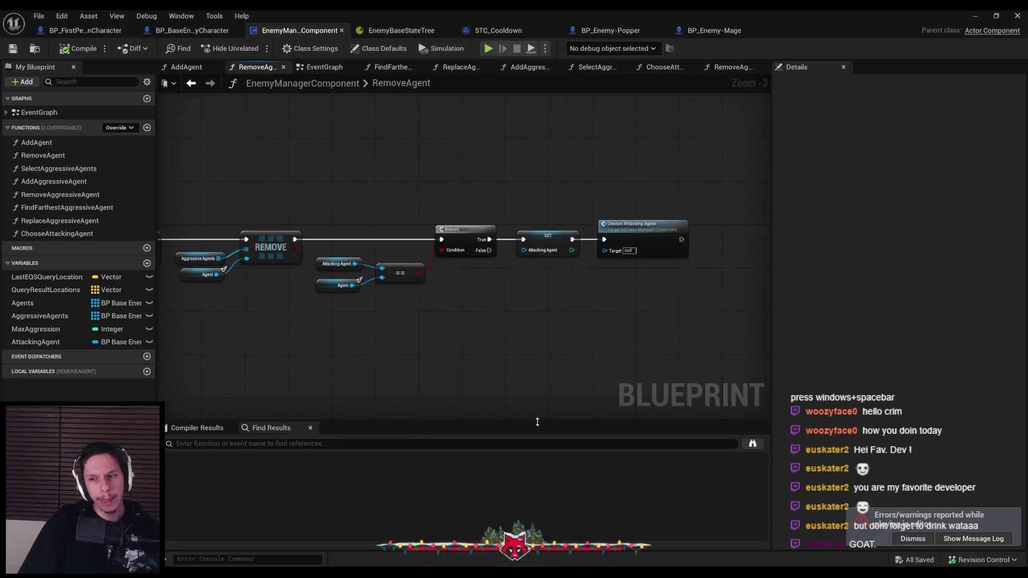
# Dismiss the errors toast and inspect ChooseAttackingAgent from the RemoveAgent graph's call.
pyautogui.click(916, 539)
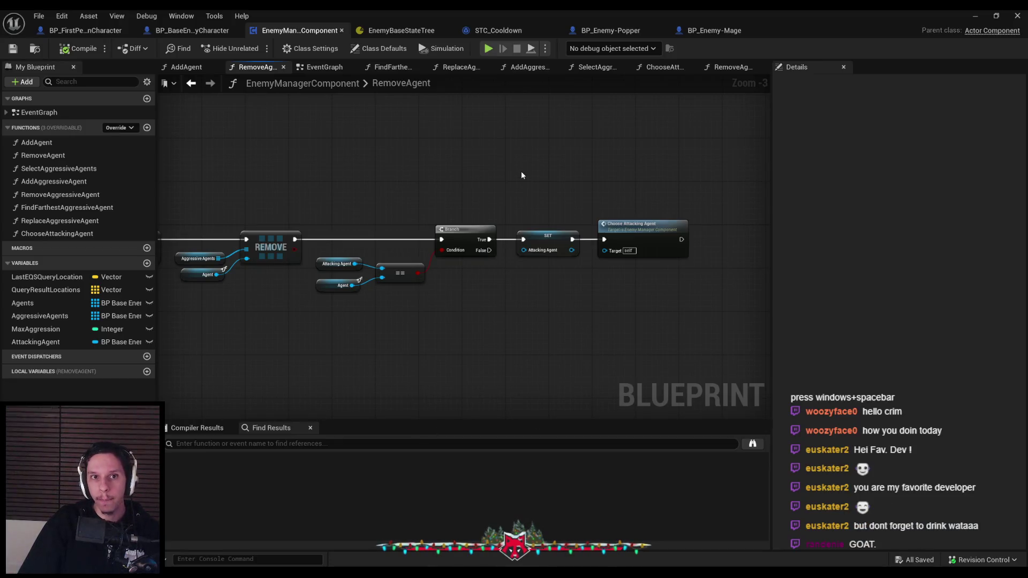
pyautogui.scroll(1, 522, 171)
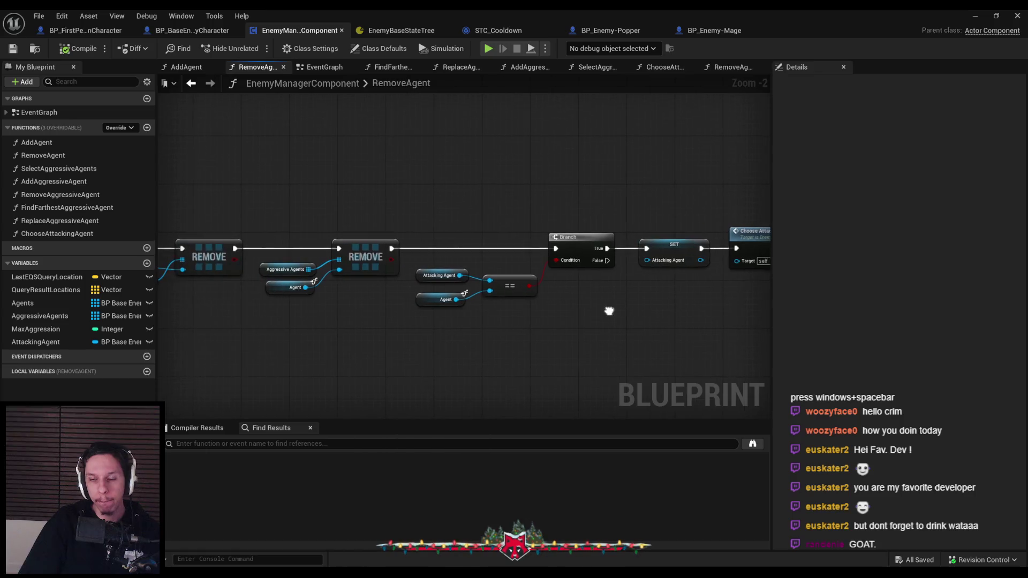
pyautogui.doubleClick(679, 251)
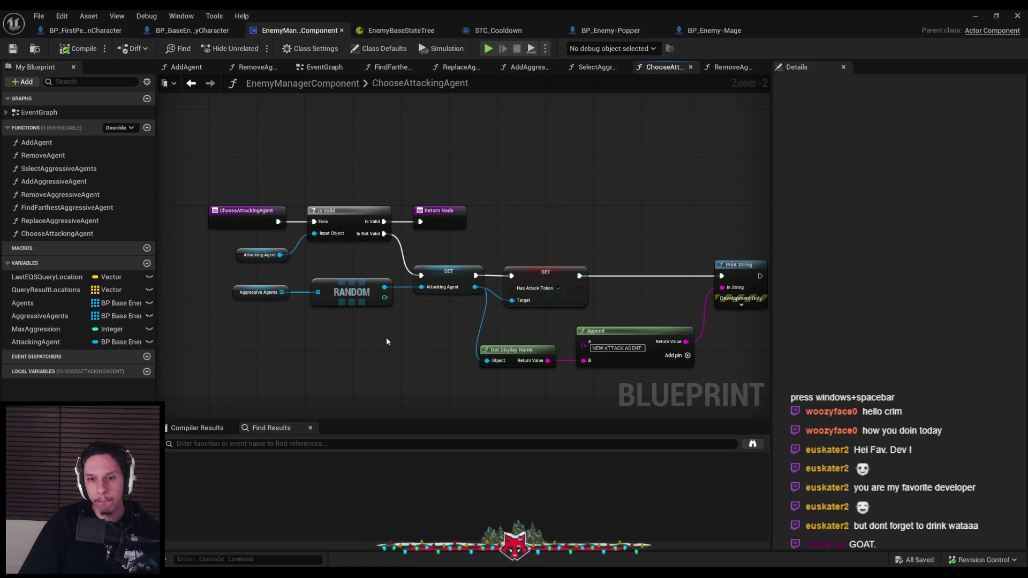
pyautogui.hotkey('alt', 'Left')
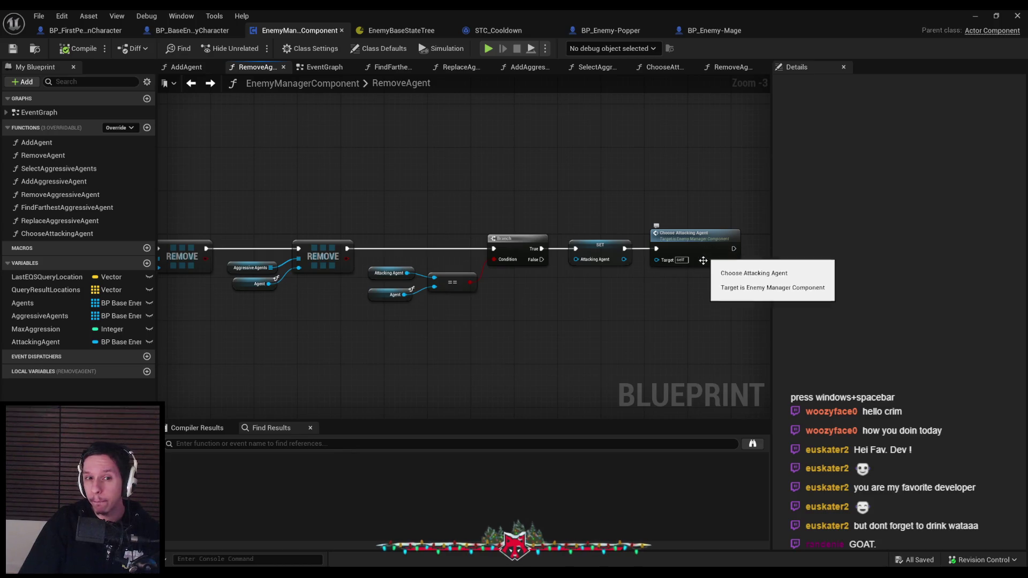
pyautogui.moveTo(621, 326)
pyautogui.mouseDown()
pyautogui.moveTo(746, 305)
pyautogui.moveTo(594, 305)
pyautogui.mouseUp()
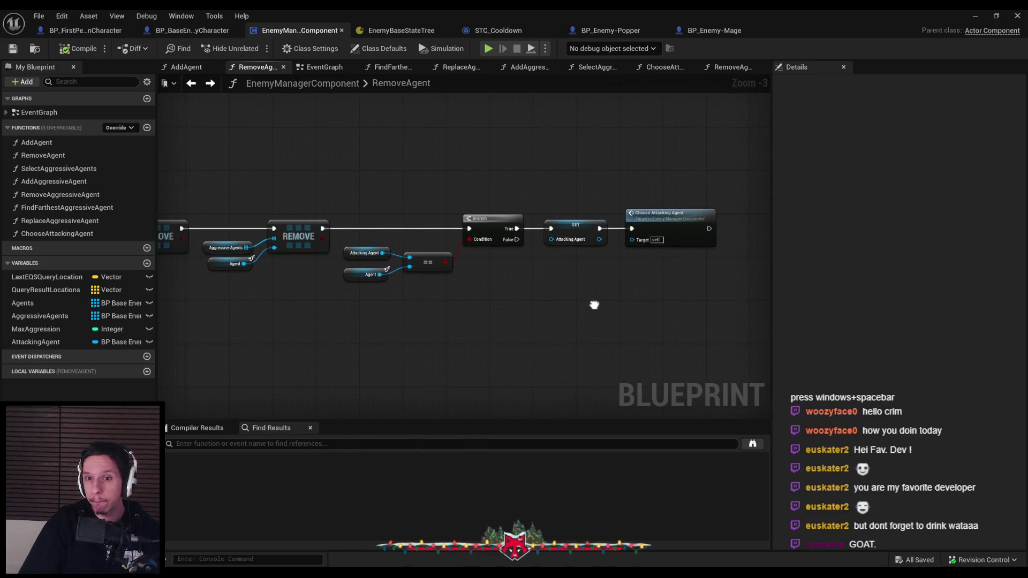
pyautogui.click(666, 231)
pyautogui.doubleClick(665, 231)
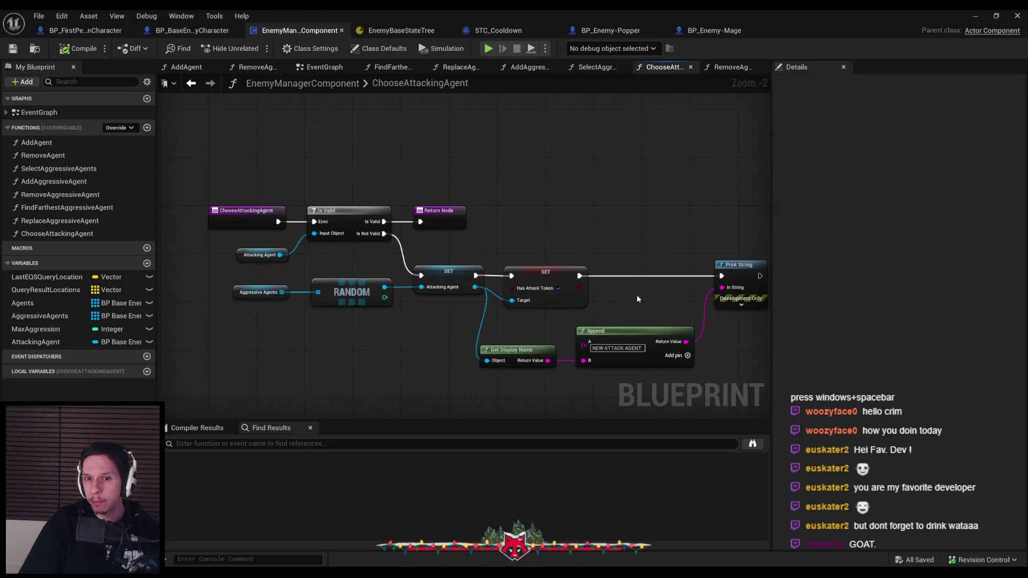
pyautogui.hotkey('alt', 'Left')
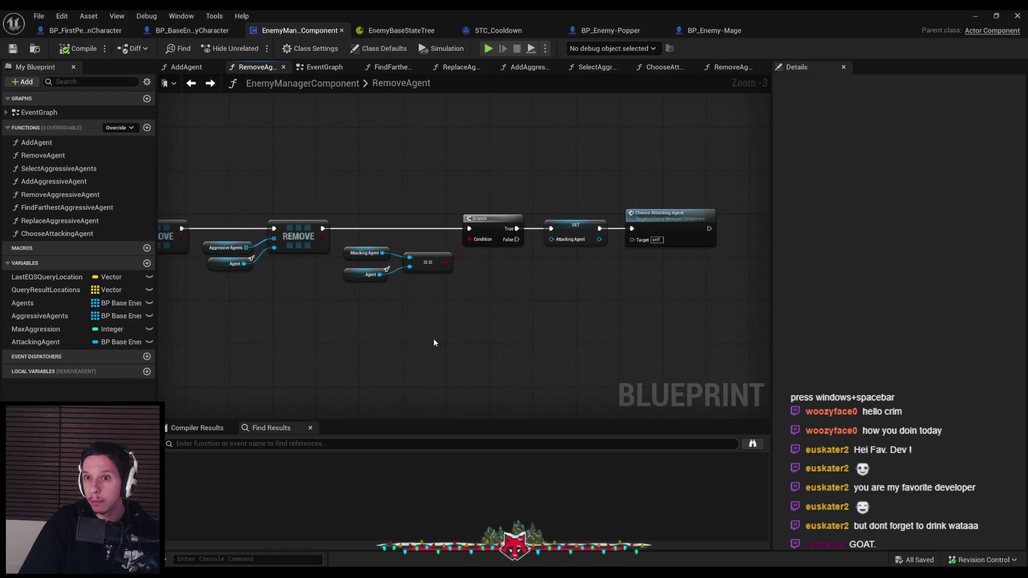
# Turn off Requires Aggression on BP_Enemy-Mage, then compile and save it.
pyautogui.click(714, 30)
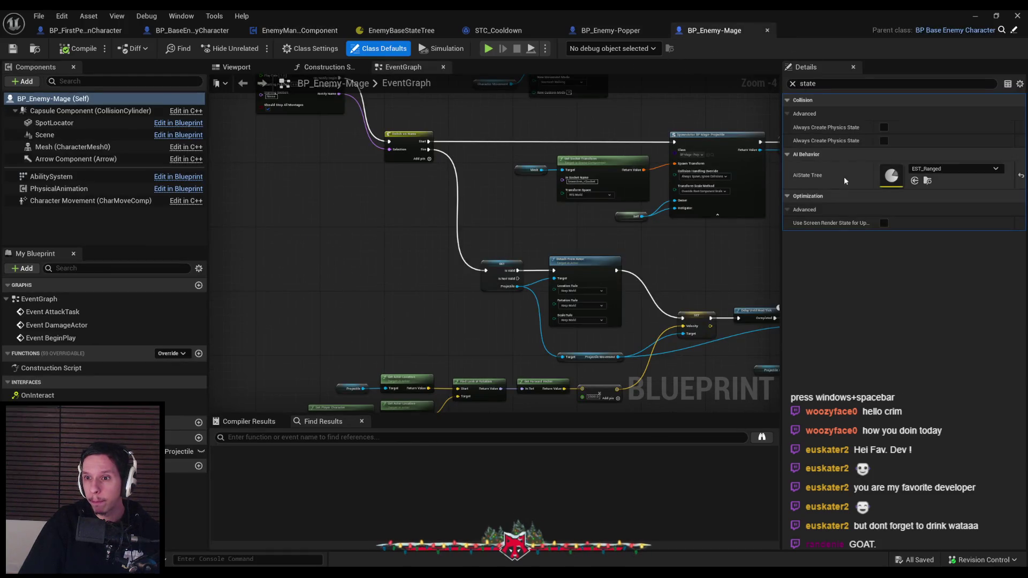
pyautogui.click(884, 196)
pyautogui.click(64, 49)
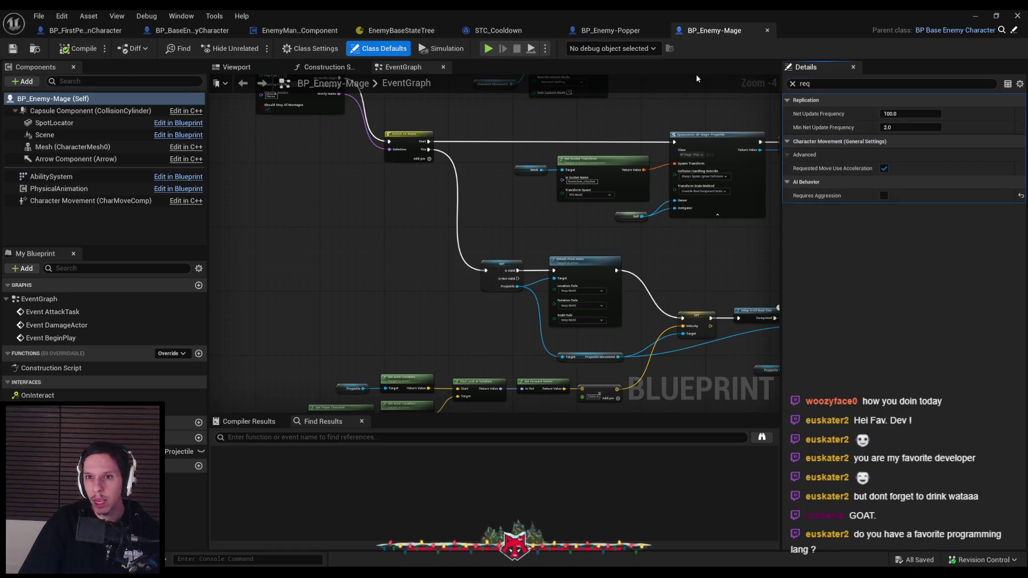
pyautogui.click(636, 30)
pyautogui.click(975, 16)
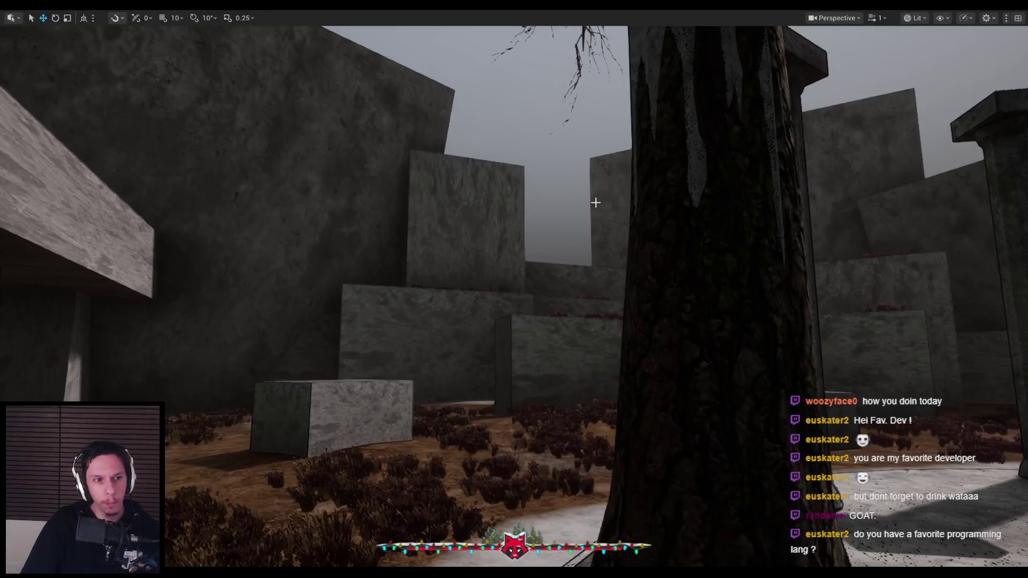
pyautogui.moveTo(595, 203)
pyautogui.mouseDown()
pyautogui.moveTo(455, 231)
pyautogui.moveTo(546, 225)
pyautogui.moveTo(455, 231)
pyautogui.mouseUp()
pyautogui.hotkey('alt', 'p')
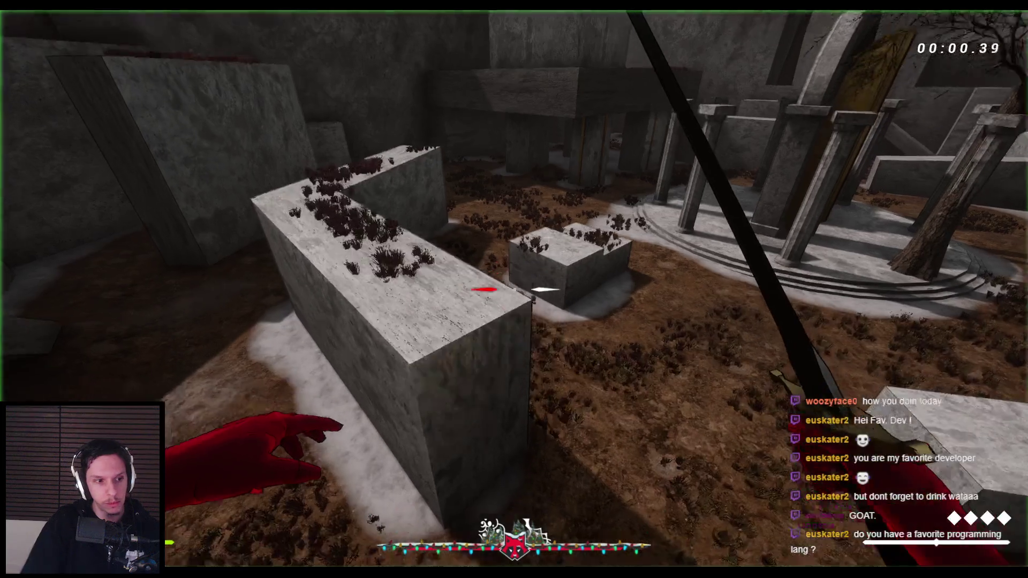
pyautogui.press('w')
pyautogui.press('space')
pyautogui.press('space')
pyautogui.press('space')
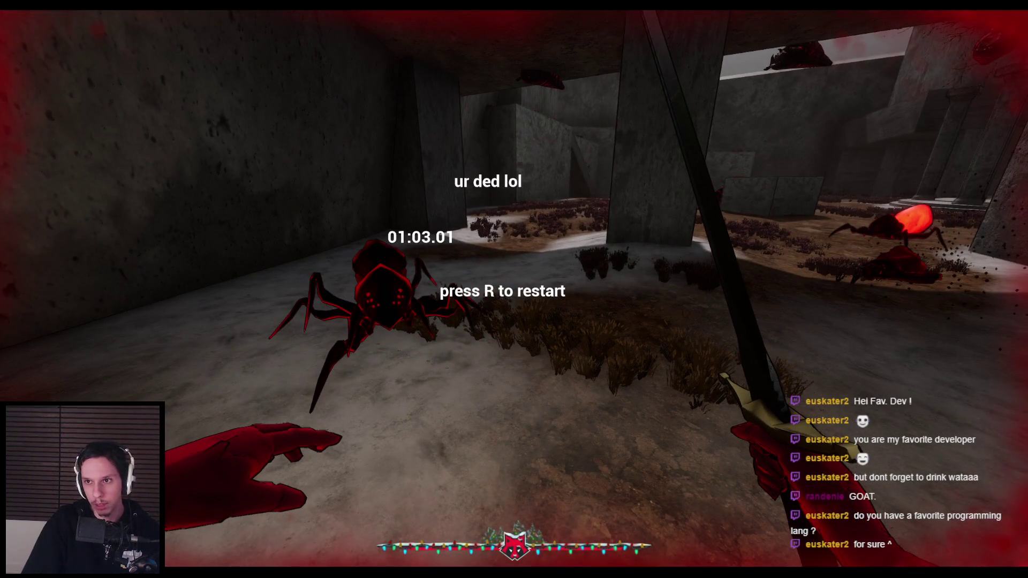
pyautogui.press('Escape')
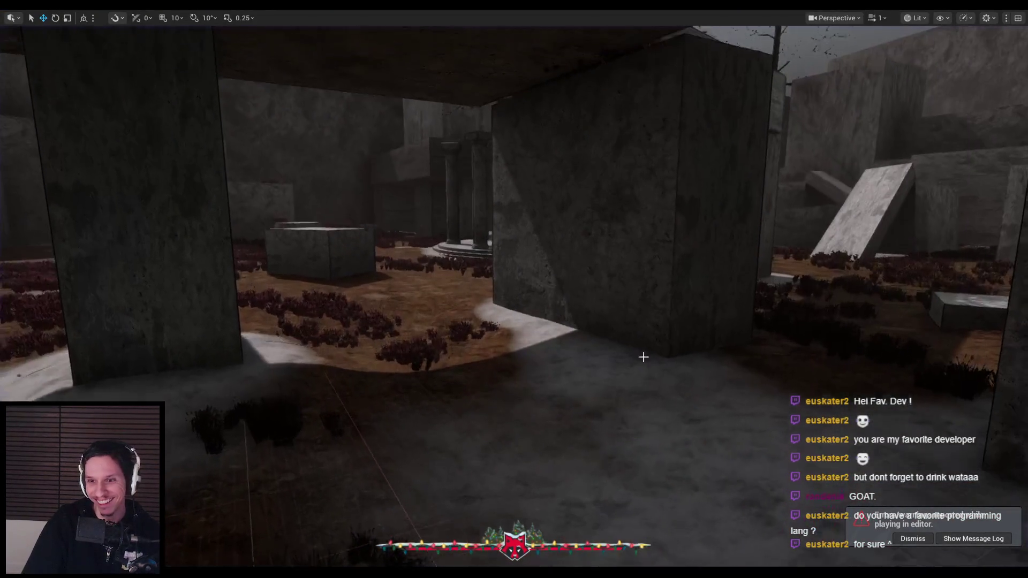
# Start a new PIE session, cross the courtyard into the rotunda and throw the sword.
pyautogui.press('w')
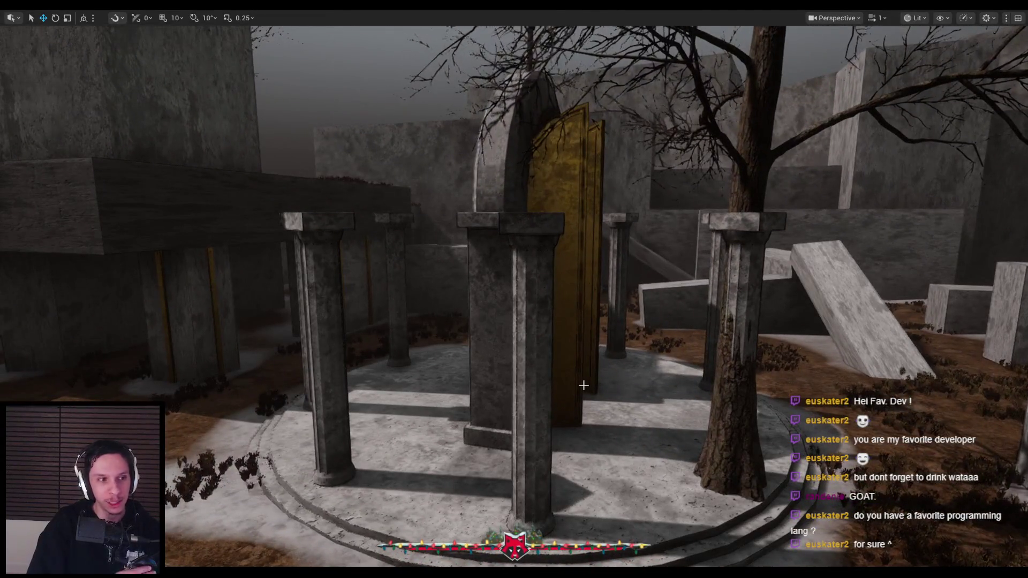
pyautogui.hotkey('alt', 'p')
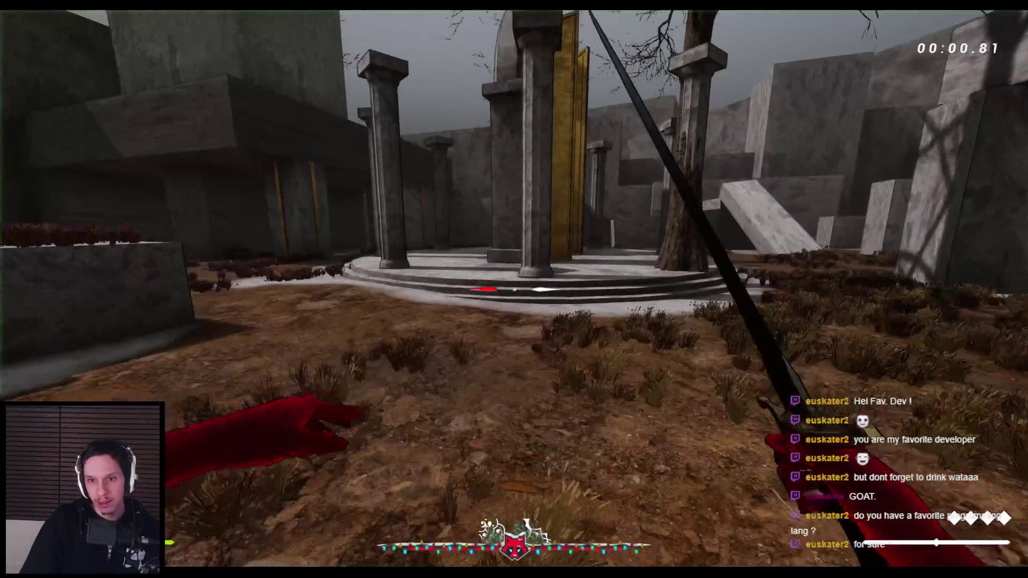
pyautogui.press('w')
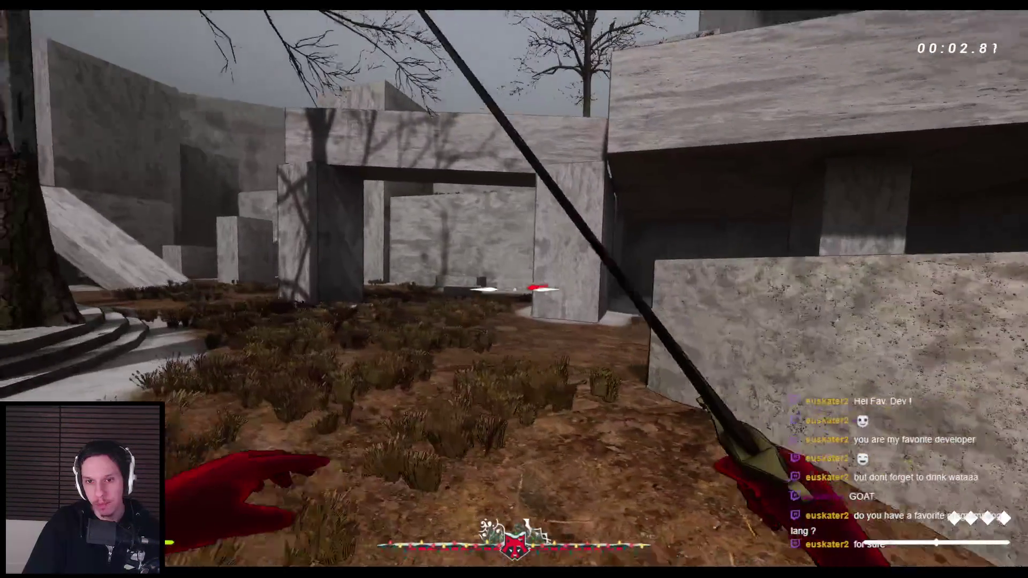
pyautogui.press('space')
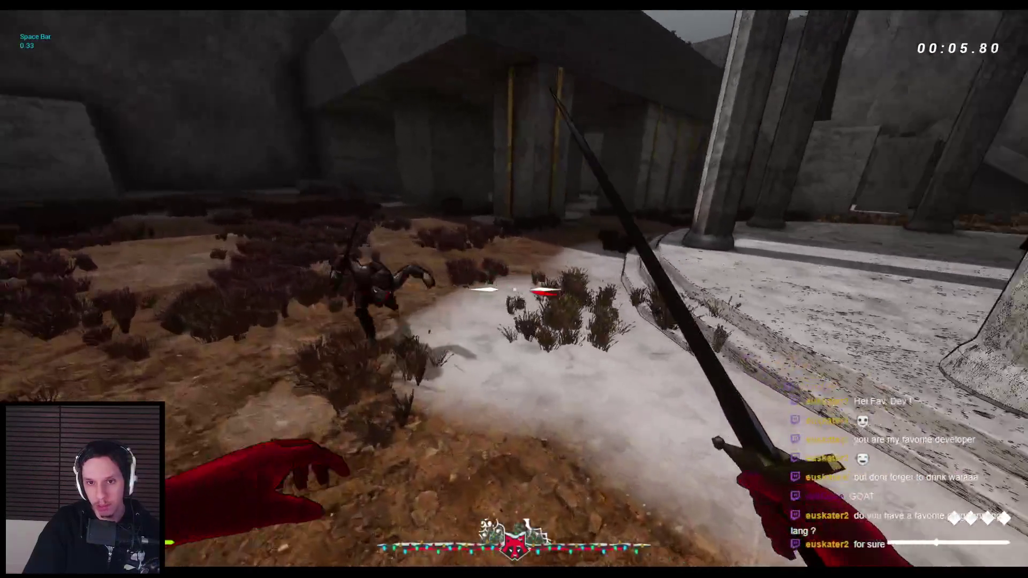
pyautogui.click(514, 289)
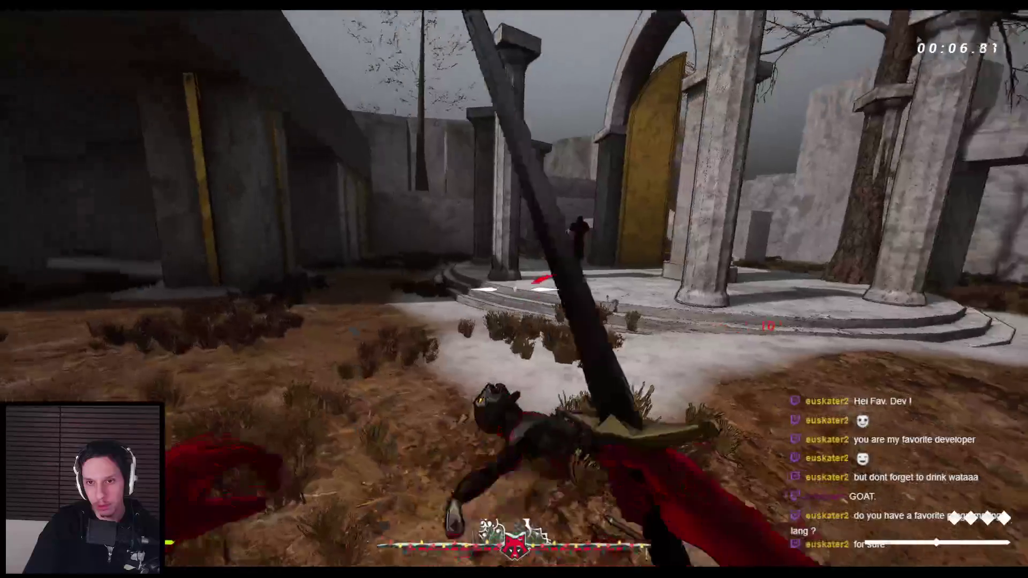
pyautogui.press('w')
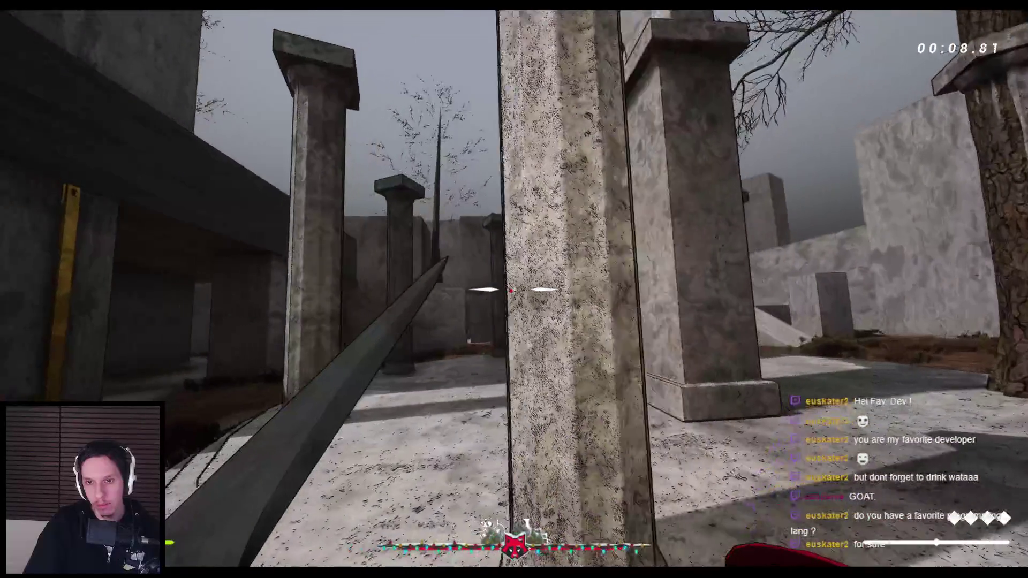
pyautogui.press('space')
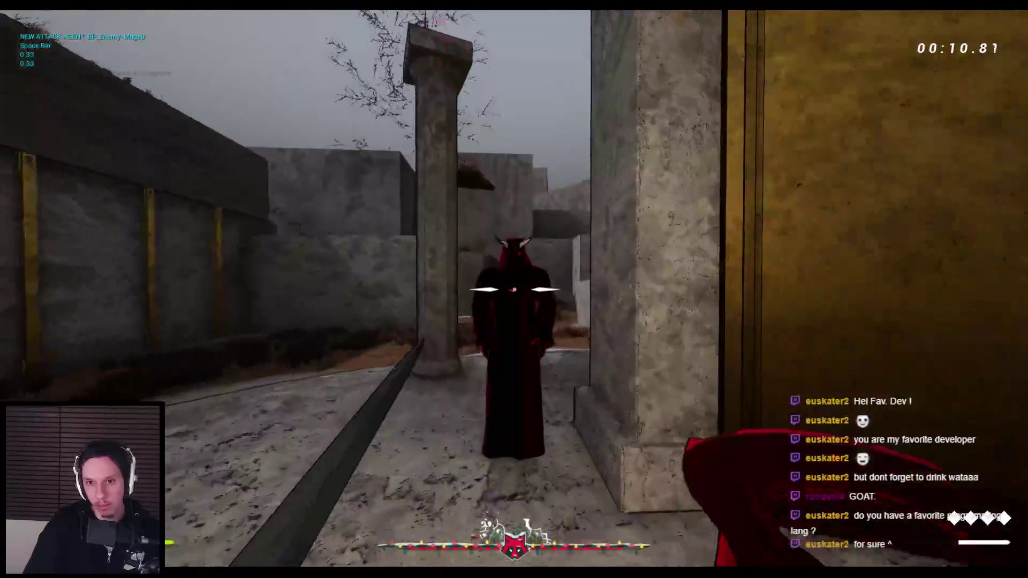
# Shoot the flying enemy, then swap weapons and cut down the enemies by the wall.
pyautogui.click(514, 289)
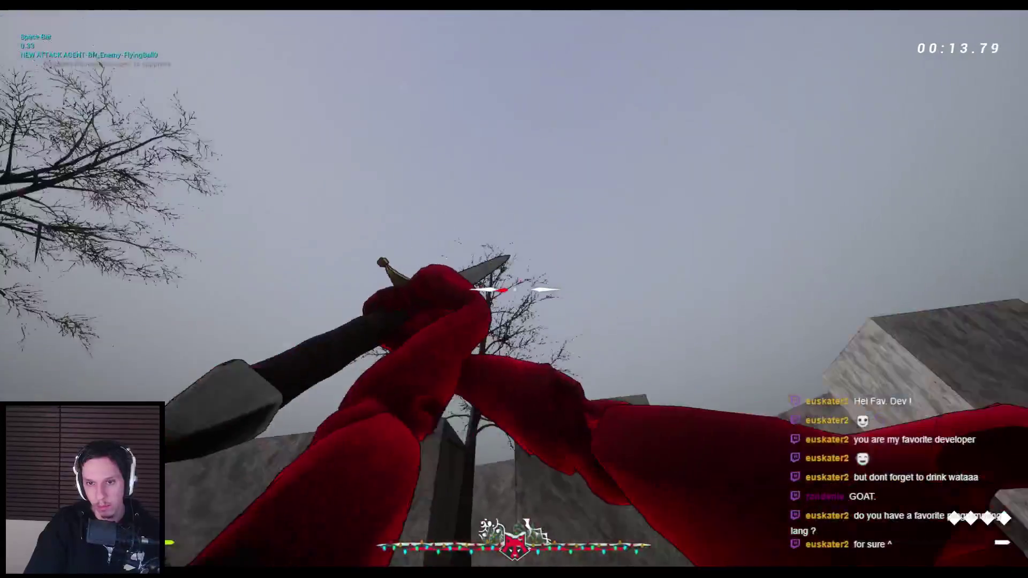
pyautogui.click(513, 289)
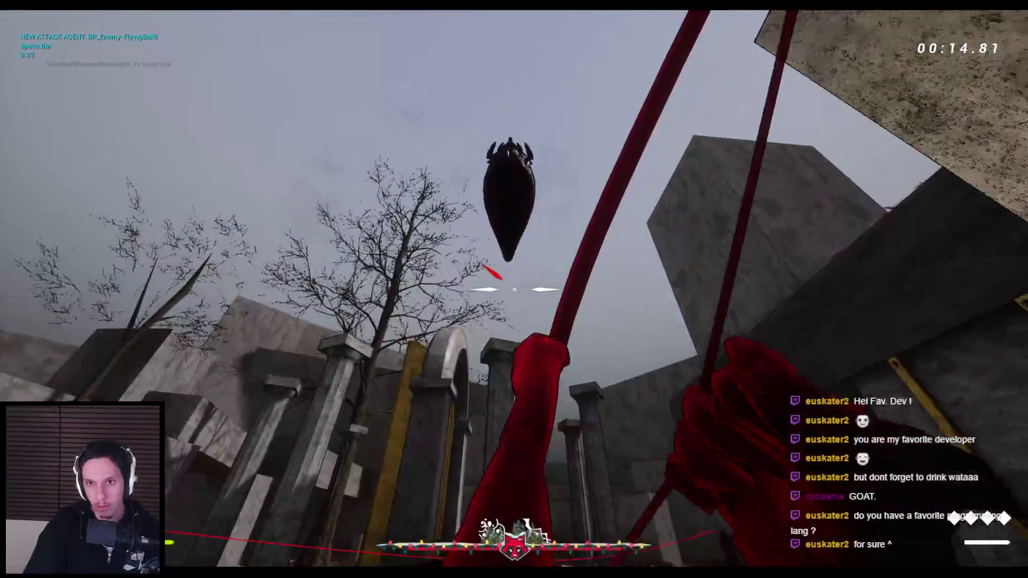
pyautogui.press('2')
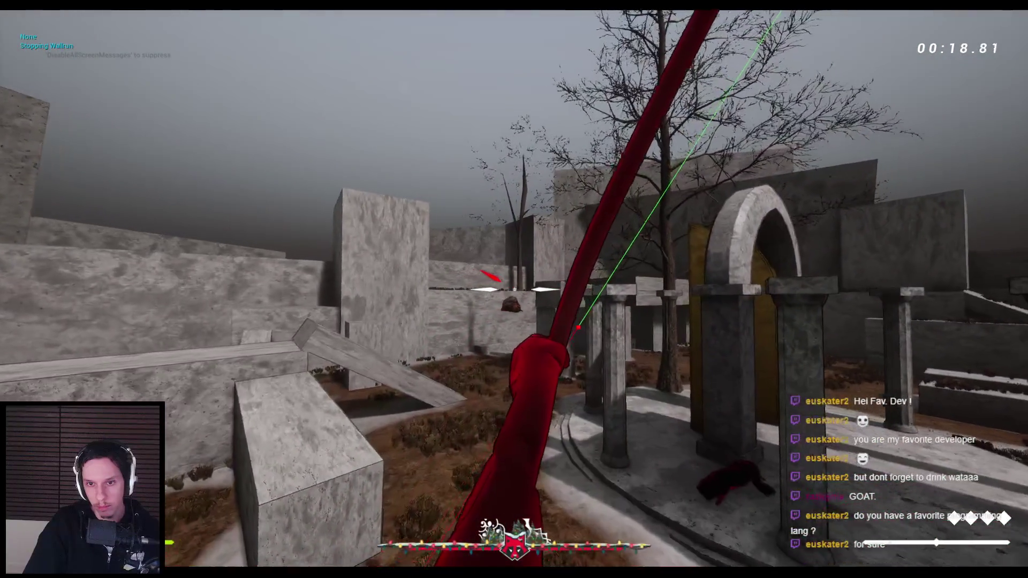
pyautogui.press('space')
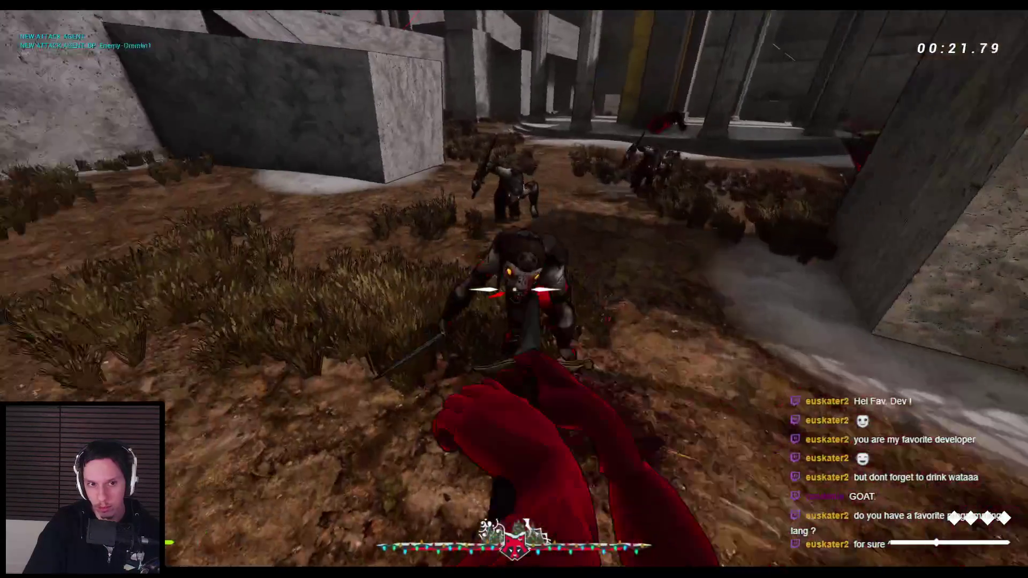
pyautogui.click(514, 289)
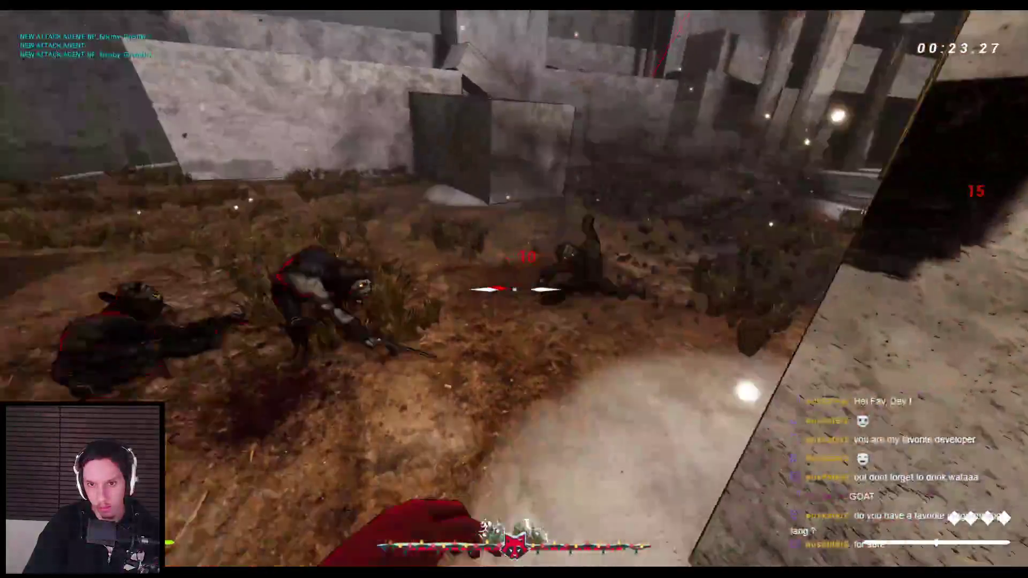
pyautogui.press('1')
pyautogui.click(514, 289)
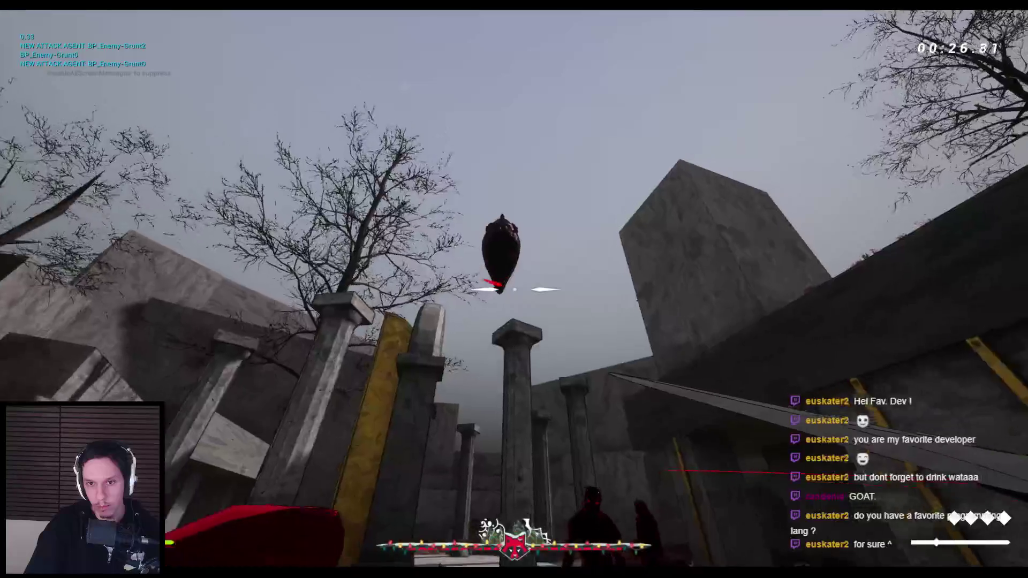
pyautogui.click(514, 289)
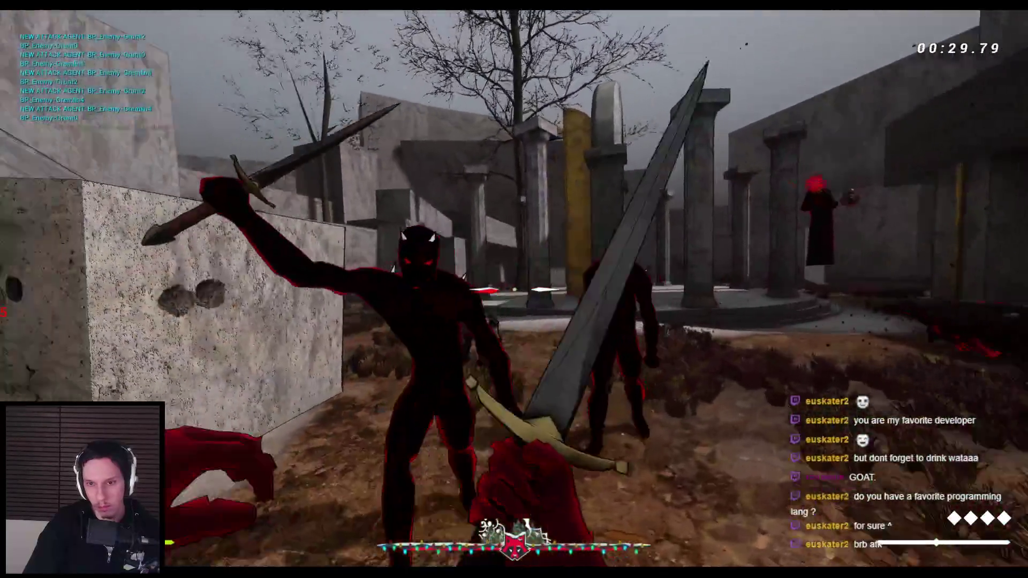
pyautogui.click(514, 289)
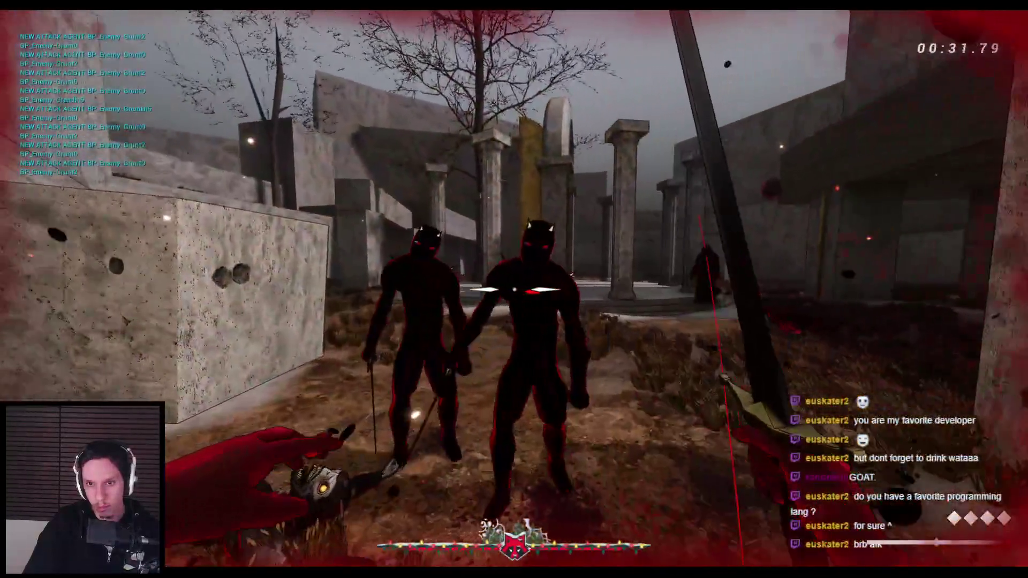
pyautogui.click(513, 289)
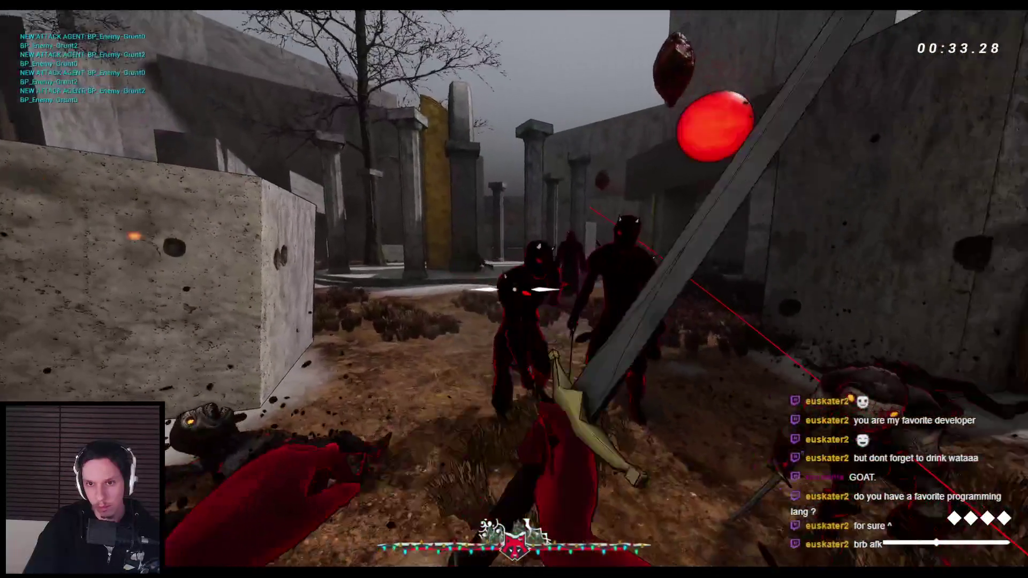
# Fight the grunts and horned enemy with fire burst, orb and slashes, then stop play.
pyautogui.click(514, 289)
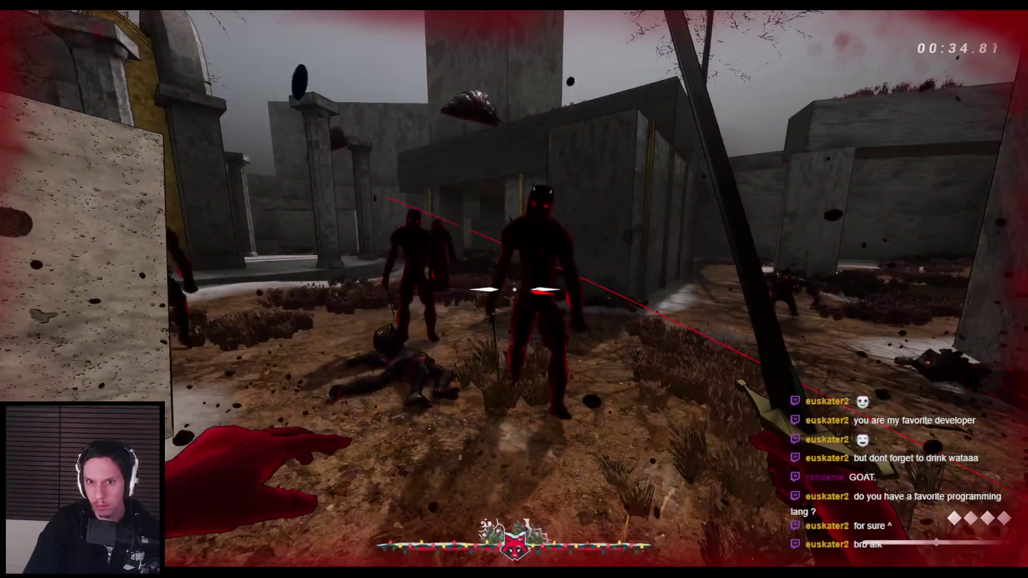
pyautogui.click(514, 289)
pyautogui.click(514, 289)
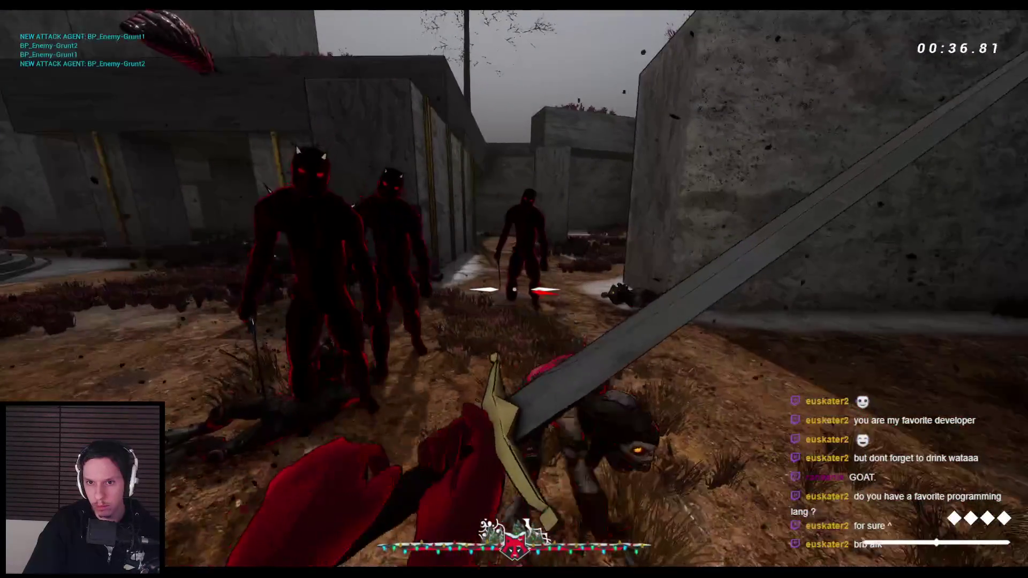
pyautogui.click(514, 289)
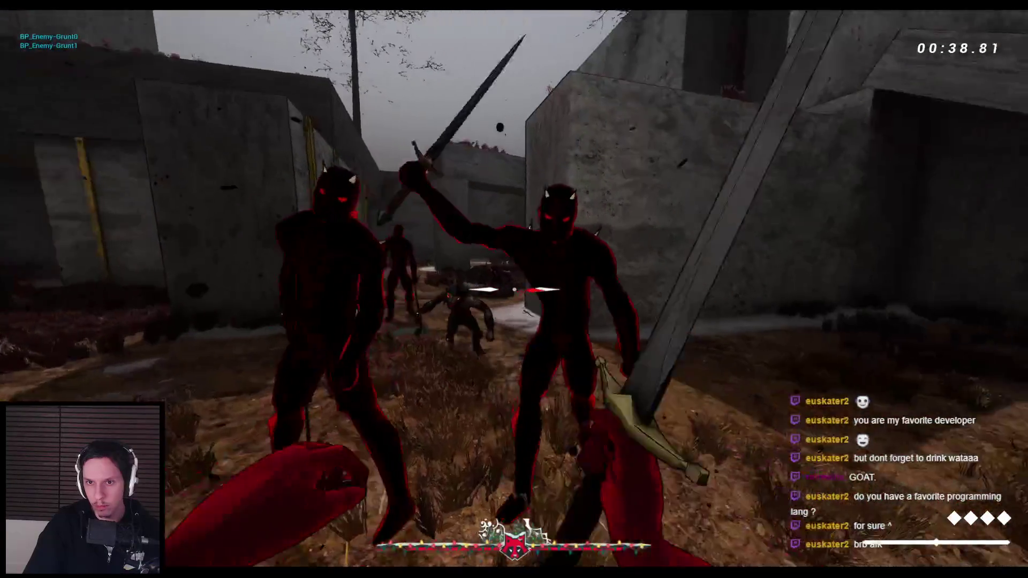
pyautogui.click(514, 289)
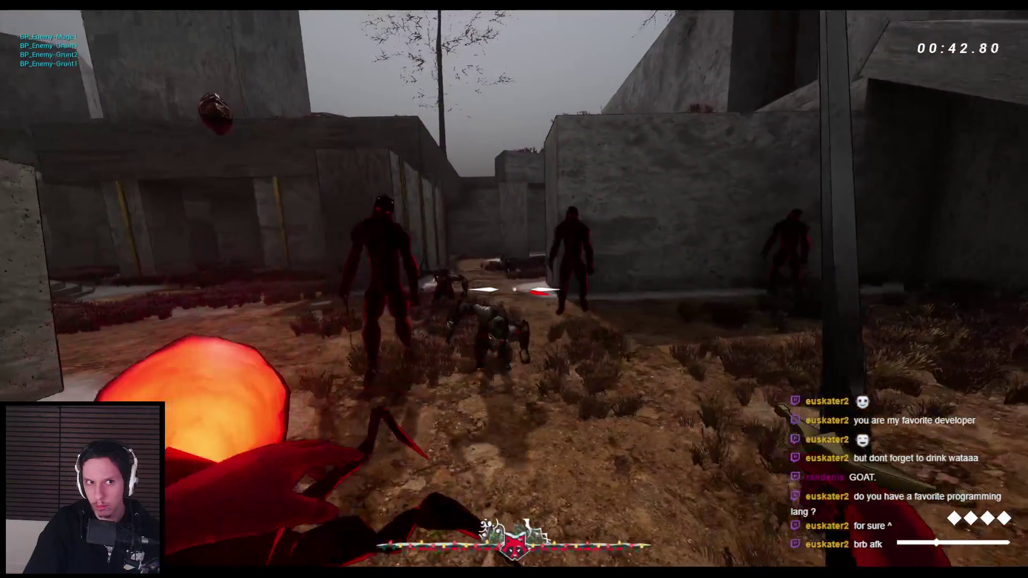
pyautogui.click(514, 290)
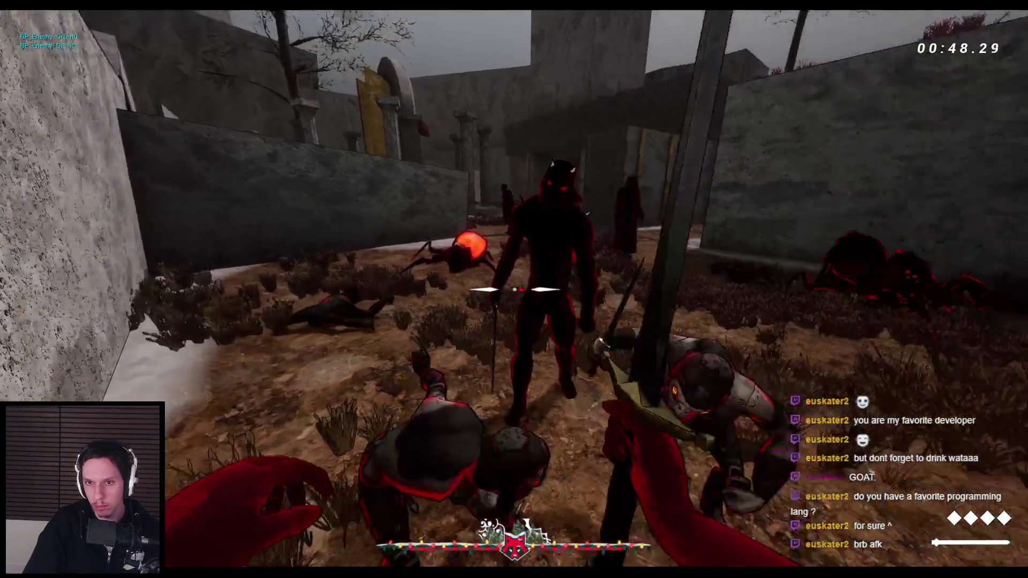
pyautogui.click(514, 289)
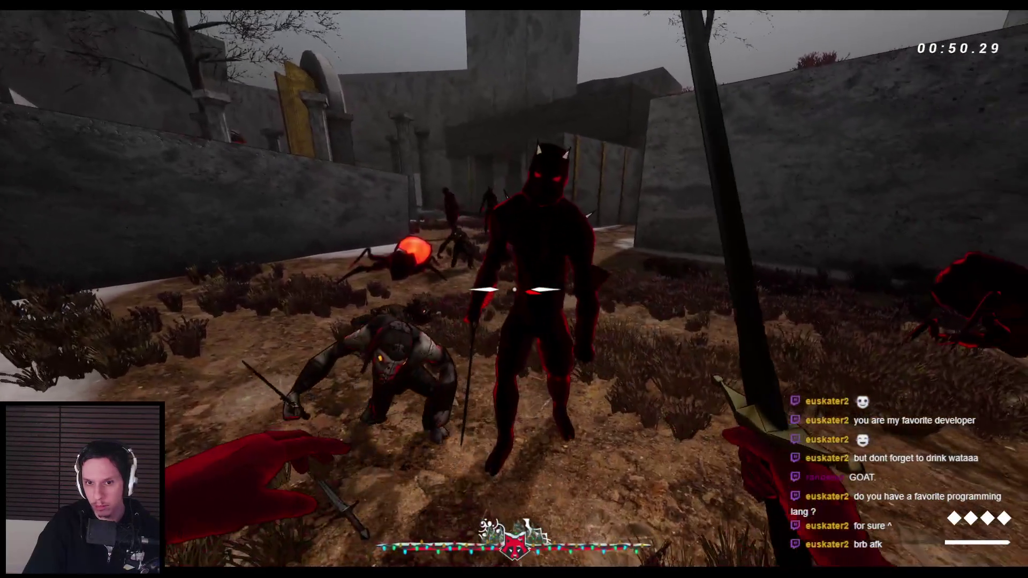
pyautogui.click(514, 289)
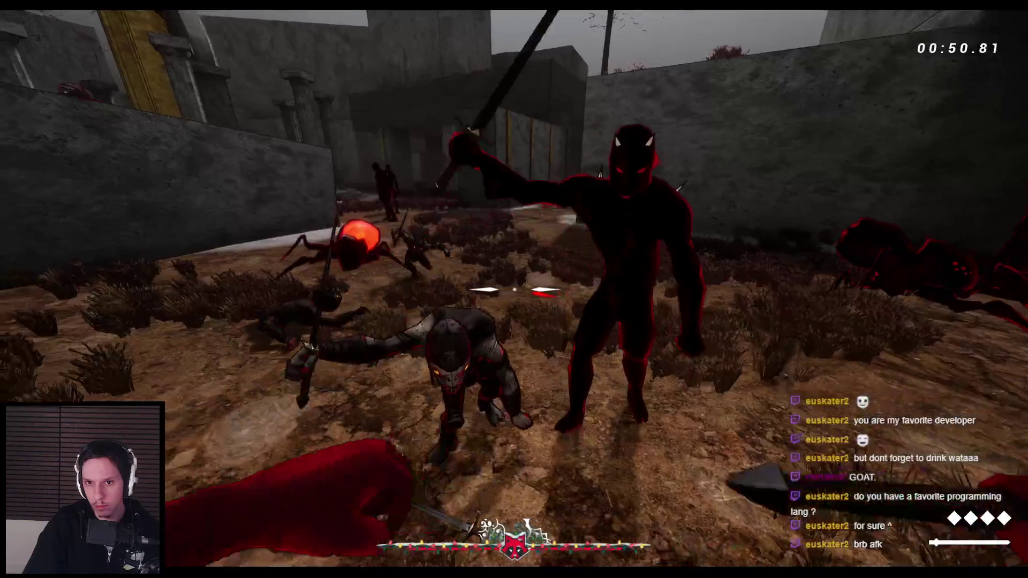
pyautogui.click(514, 289)
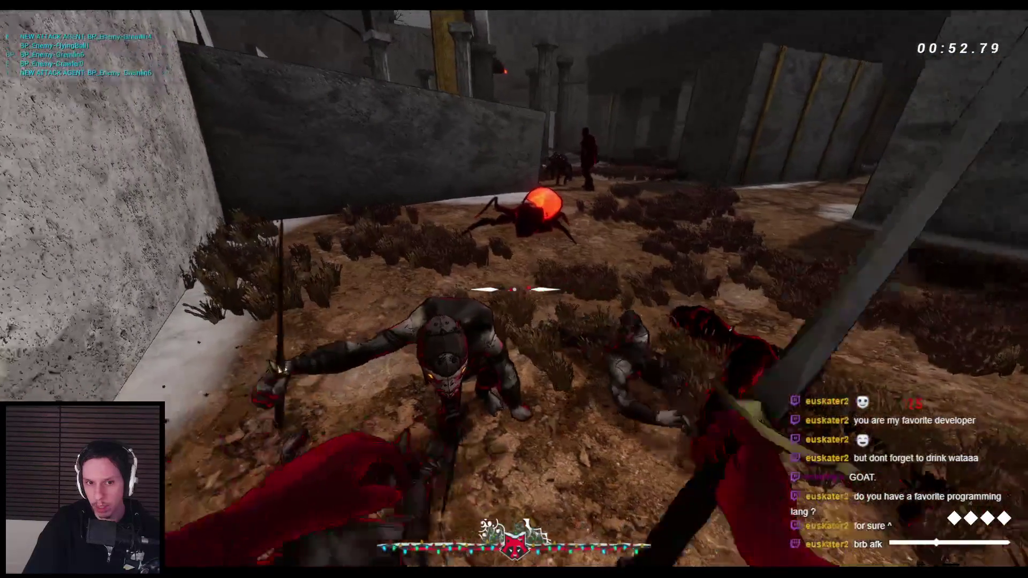
pyautogui.click(513, 289)
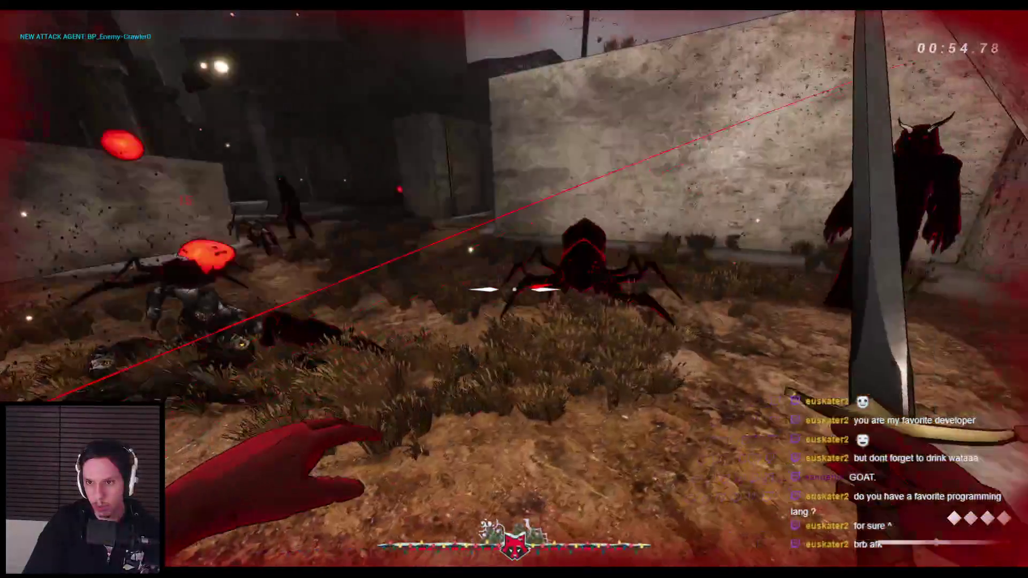
pyautogui.press('Escape')
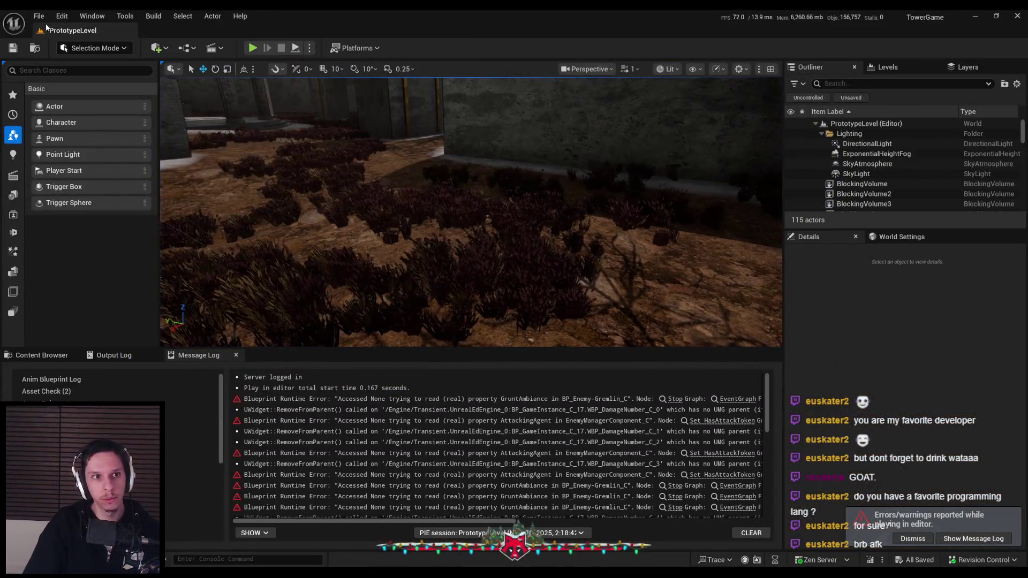
# Load DevTestLevel from Recent Levels, playtest it fullscreen against its four enemies, then stop.
pyautogui.click(38, 15)
pyautogui.moveTo(63, 94)
pyautogui.click(226, 103)
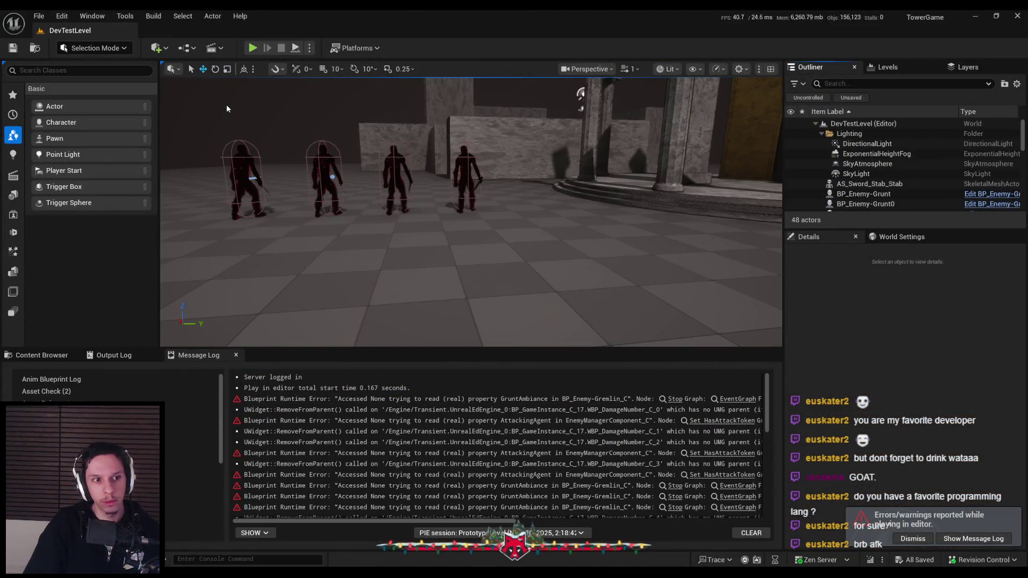
pyautogui.click(253, 48)
pyautogui.press('F11')
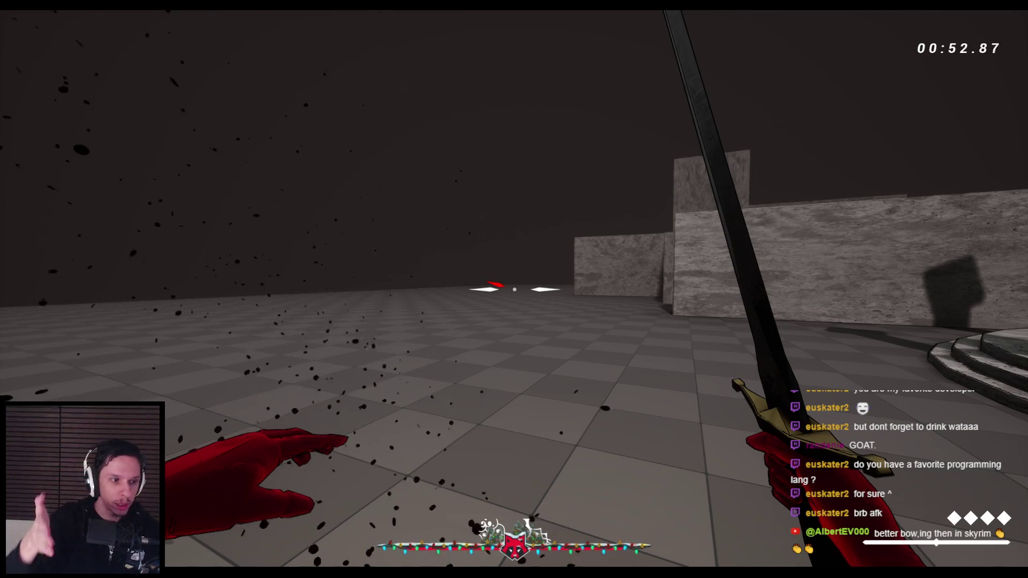
pyautogui.press('Escape')
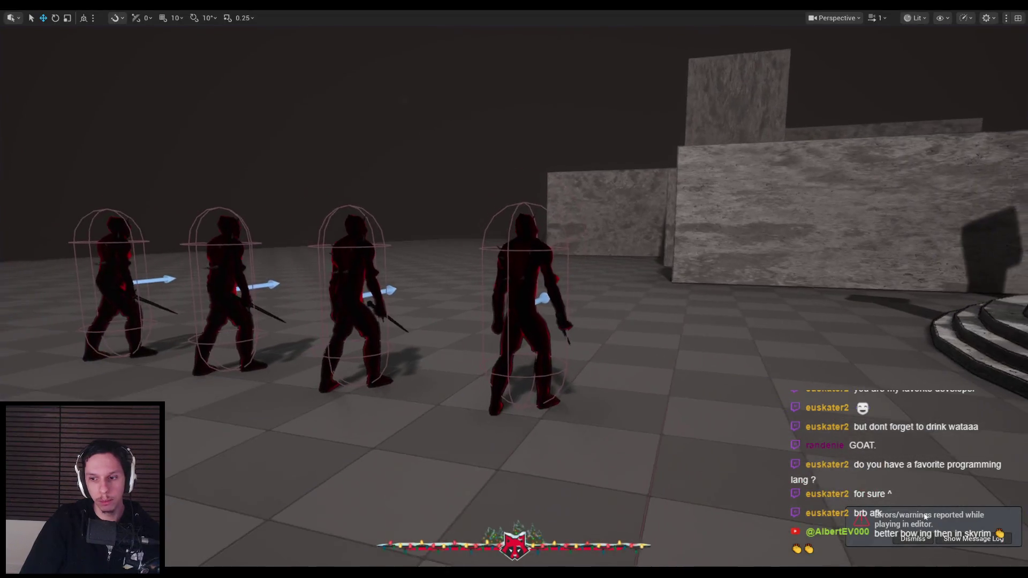
# Frame all four enemies in the viewport, exit fullscreen and show the Content Browser.
pyautogui.moveTo(571, 374); pyautogui.dragTo(571, 415)
pyautogui.moveTo(542, 447)
pyautogui.mouseDown()
pyautogui.moveTo(449, 452)
pyautogui.moveTo(450, 407)
pyautogui.mouseUp()
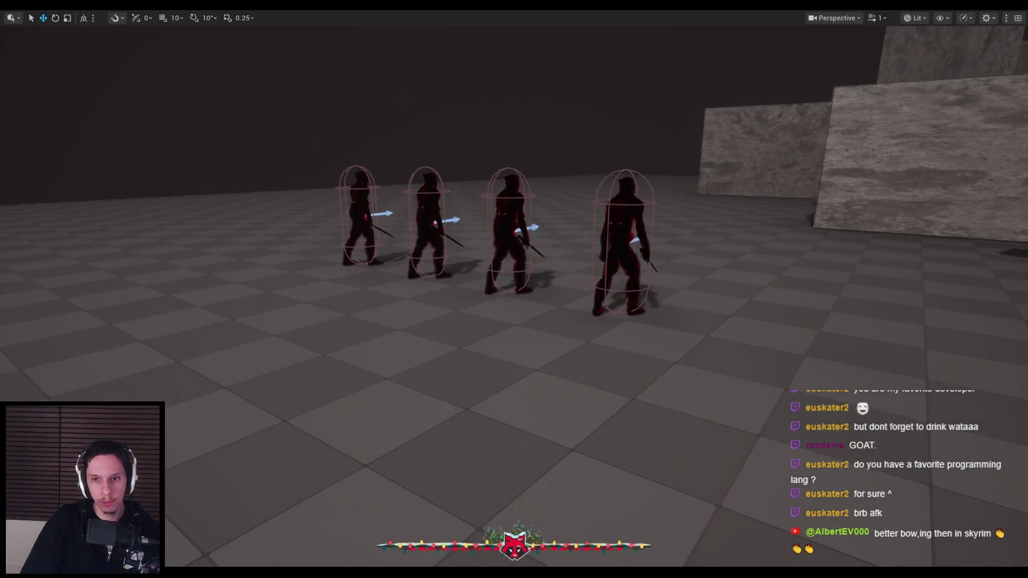
pyautogui.press('F11')
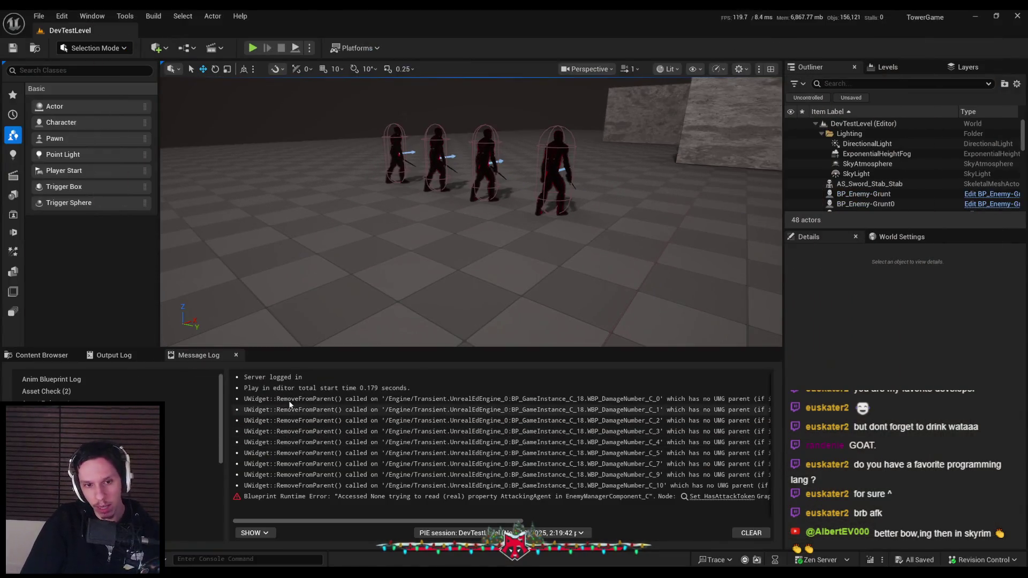
pyautogui.click(53, 353)
# Load PrototypeLevel from Recent Levels and start a fullscreen playtest.
pyautogui.click(43, 15)
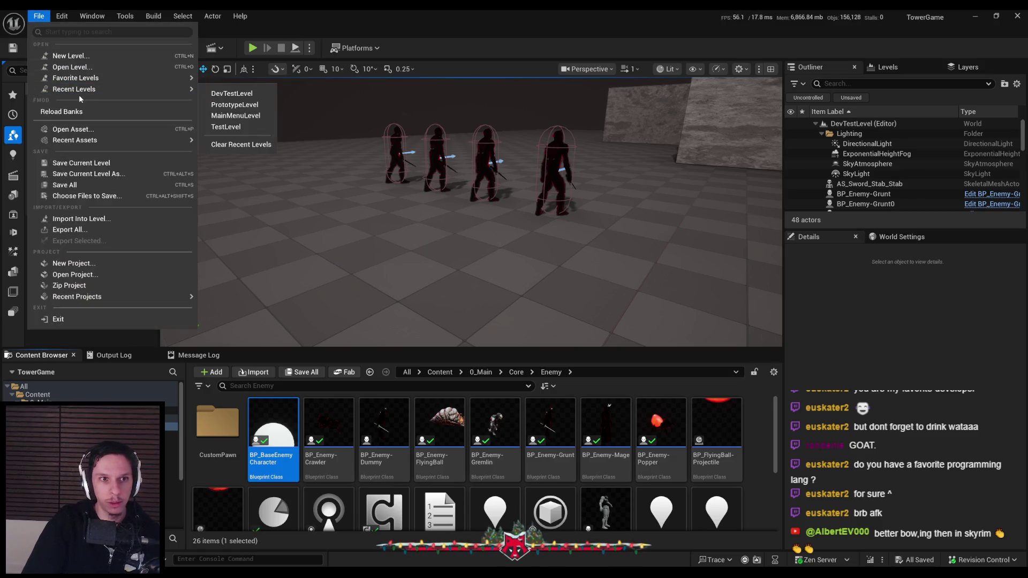
pyautogui.click(235, 104)
pyautogui.click(253, 48)
pyautogui.press('F11')
# Wall-run and jump across the ledges toward the rotunda and the flying enemy.
pyautogui.press('space')
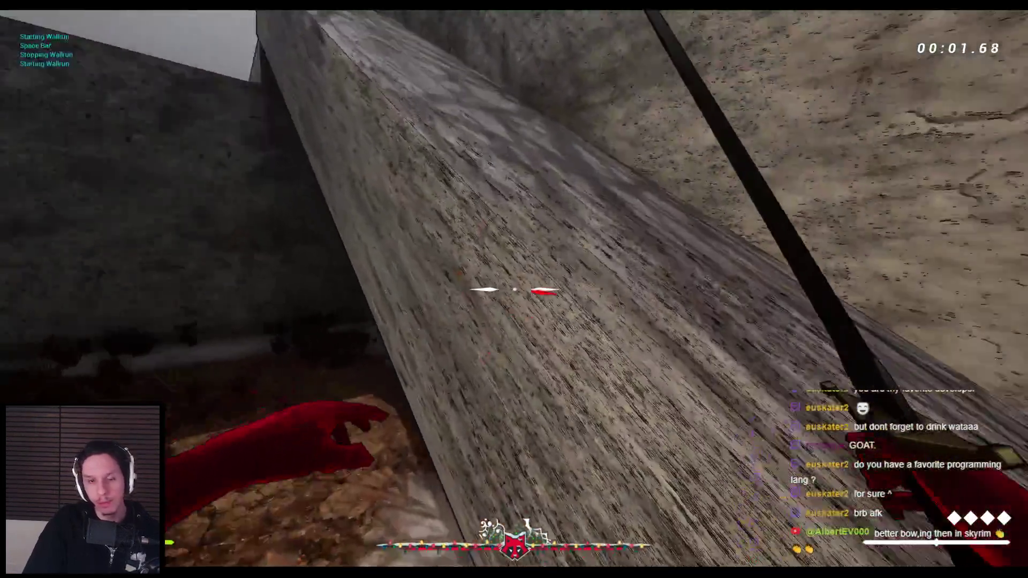
pyautogui.press('space')
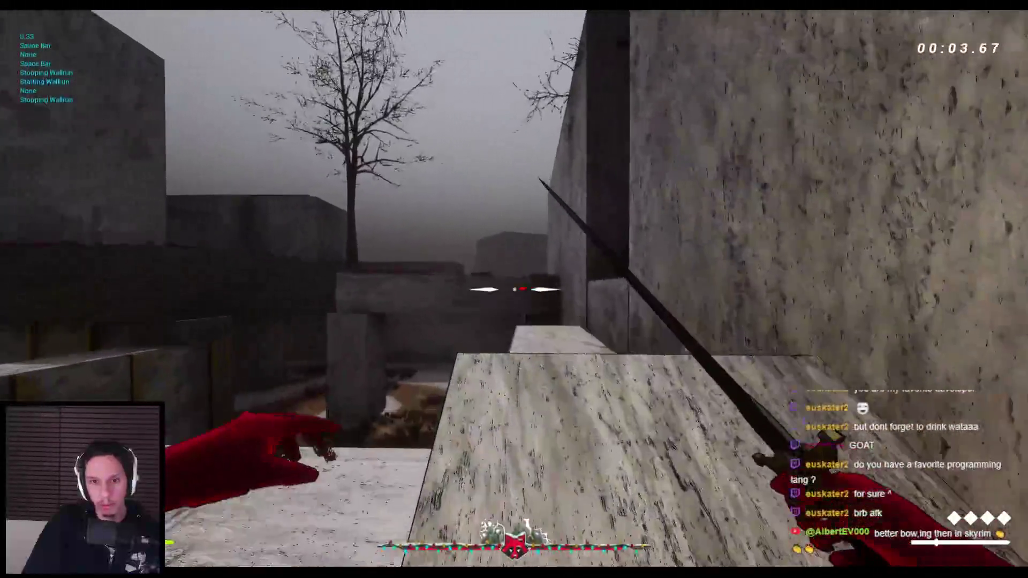
pyautogui.press('space')
pyautogui.press('space')
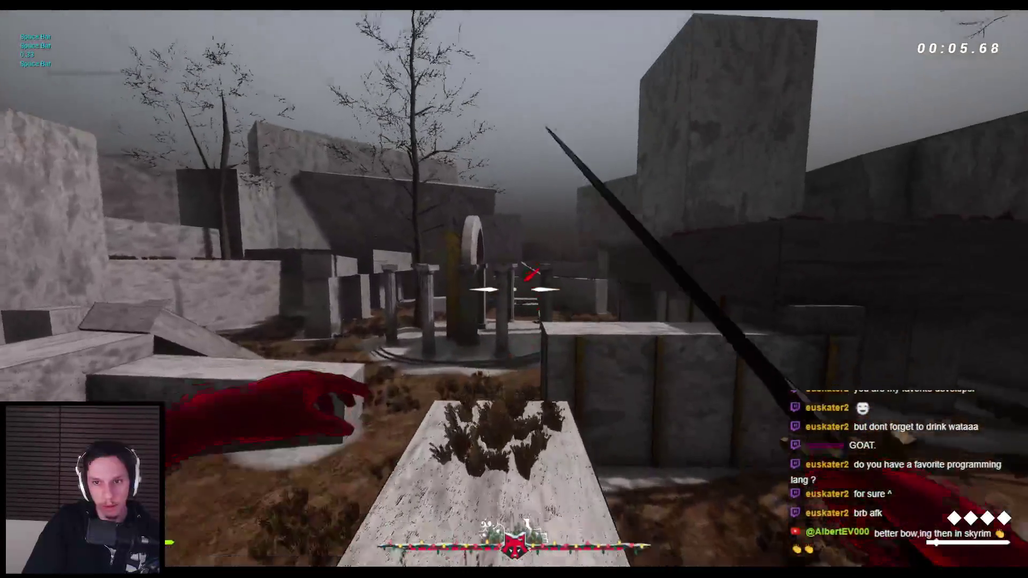
pyautogui.press('space')
pyautogui.press('space')
pyautogui.press('space')
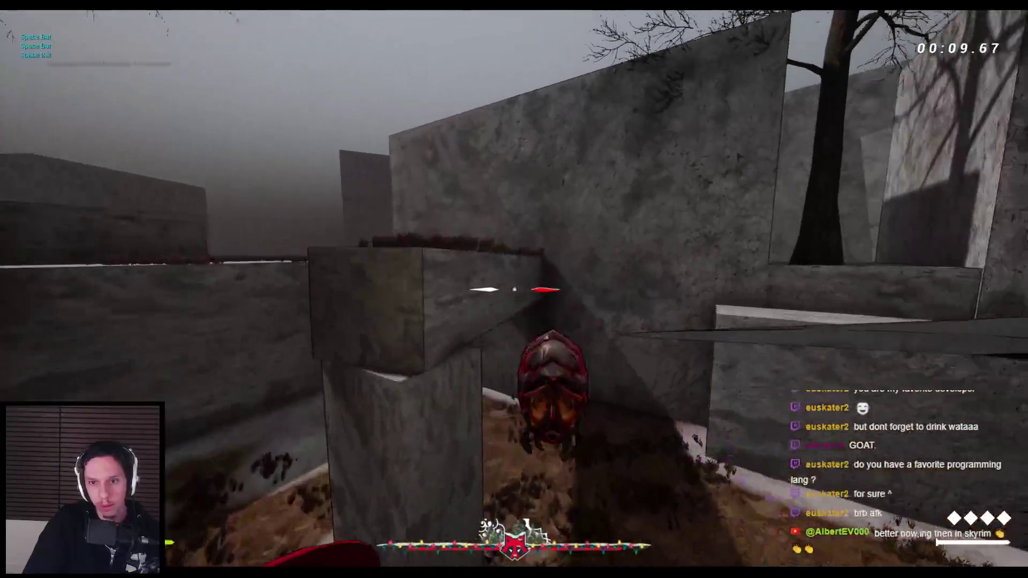
pyautogui.press('space')
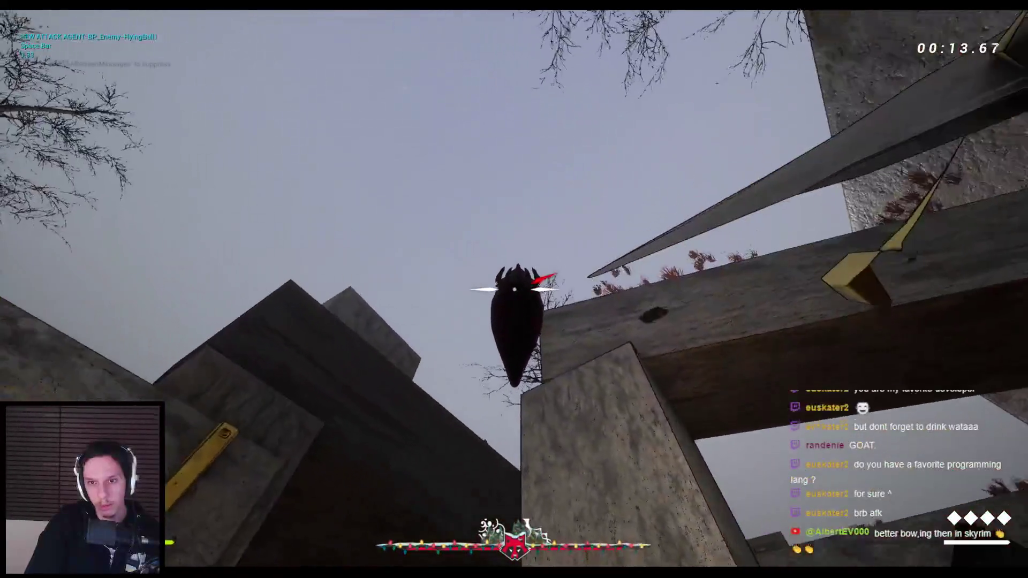
pyautogui.press('space')
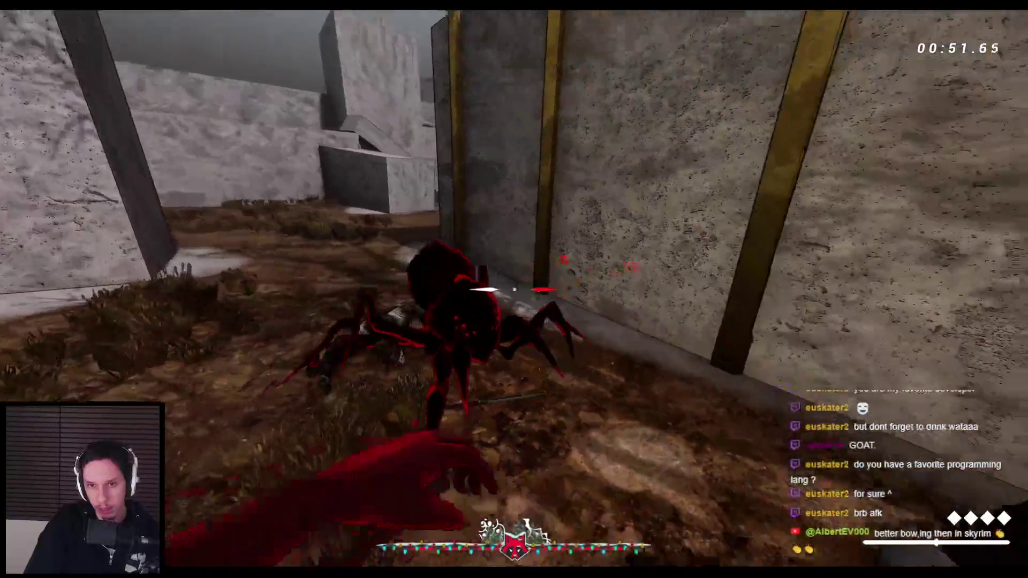
# Fight the spiders near the temple steps, switch to the katana, and end play after dying.
pyautogui.click(514, 289)
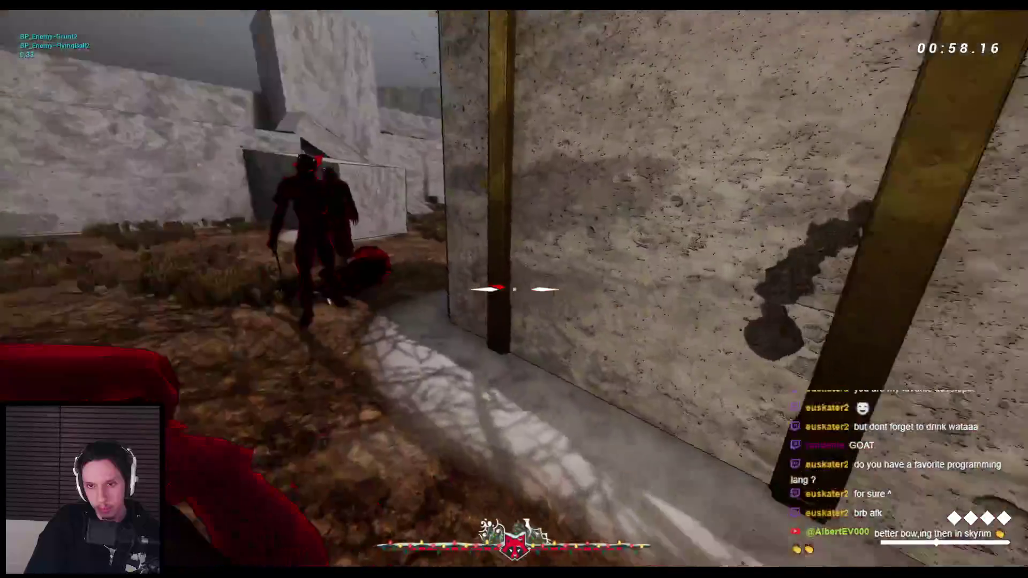
pyautogui.click(514, 289)
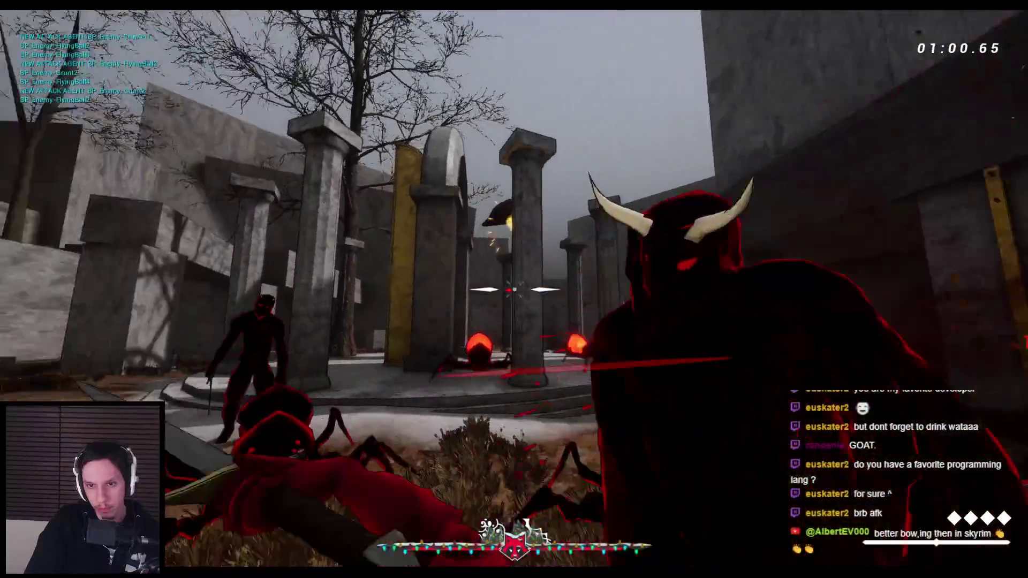
pyautogui.click(514, 289)
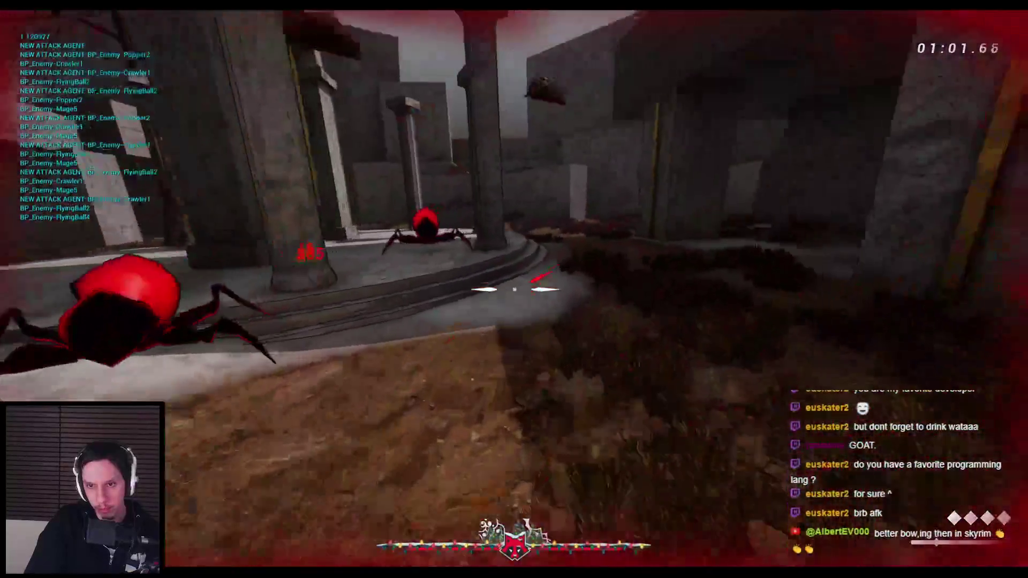
pyautogui.click(514, 289)
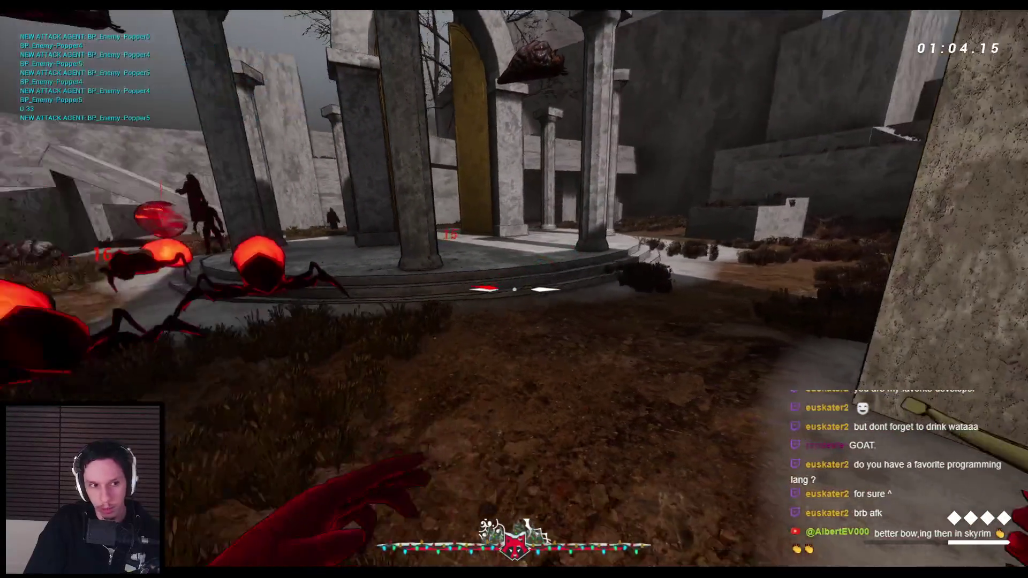
pyautogui.click(514, 289)
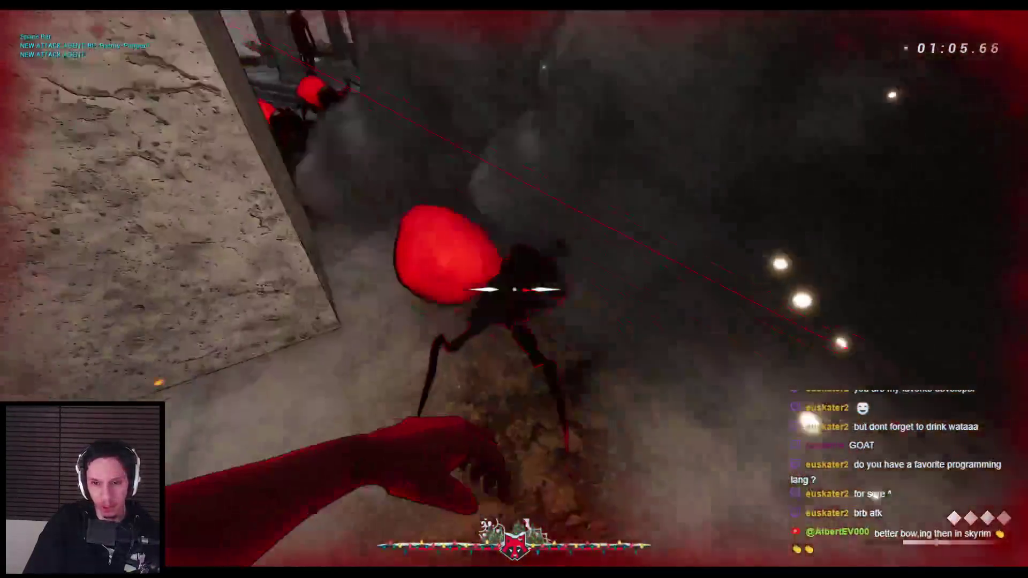
pyautogui.press('space')
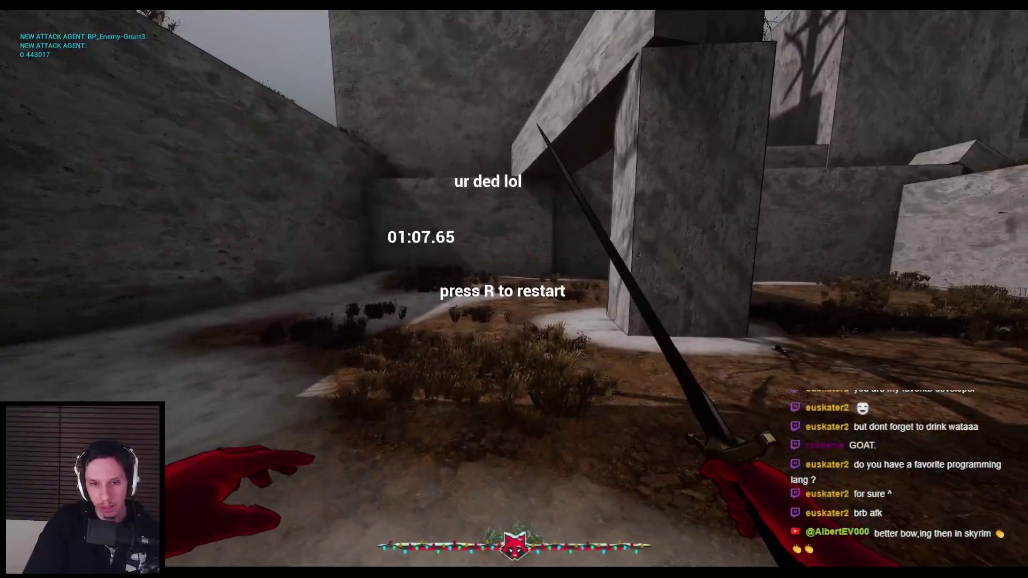
pyautogui.press('Escape')
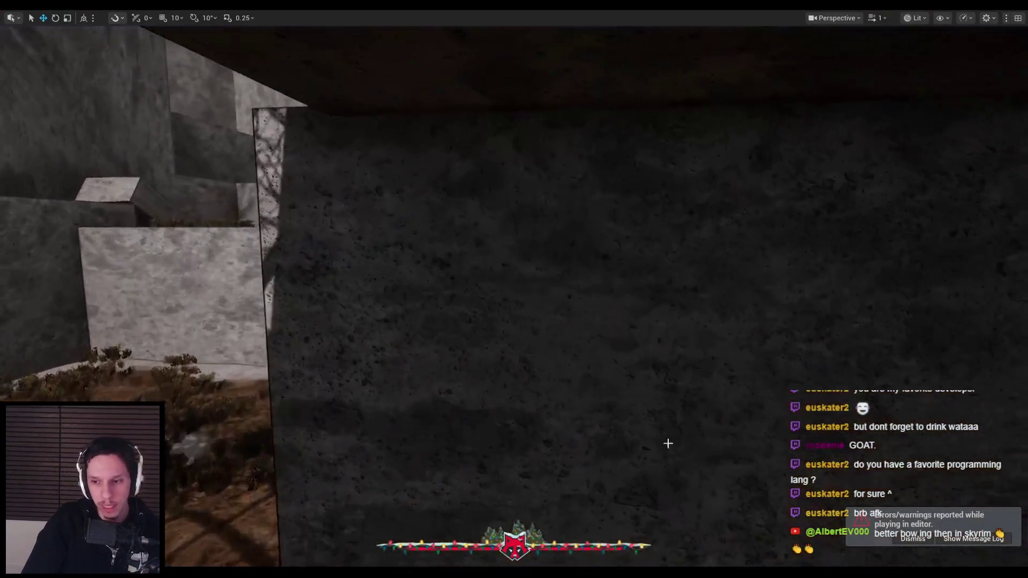
# Pull the camera back over the courtyard, then clear the Details search in BP_Enemy-Popper.
pyautogui.press('s')
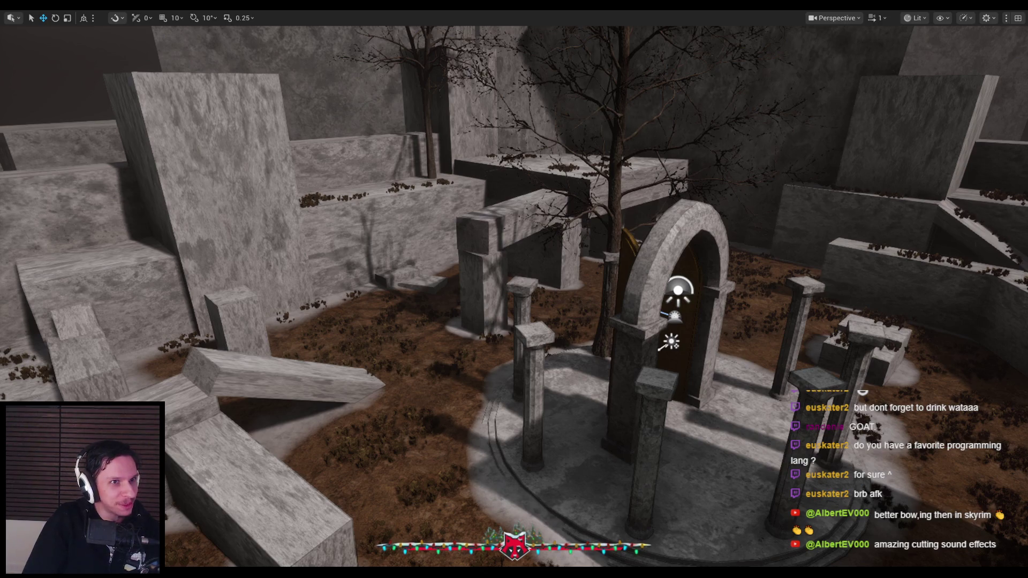
pyautogui.moveTo(353, 547)
pyautogui.mouseDown()
pyautogui.moveTo(353, 536)
pyautogui.moveTo(353, 547)
pyautogui.mouseUp()
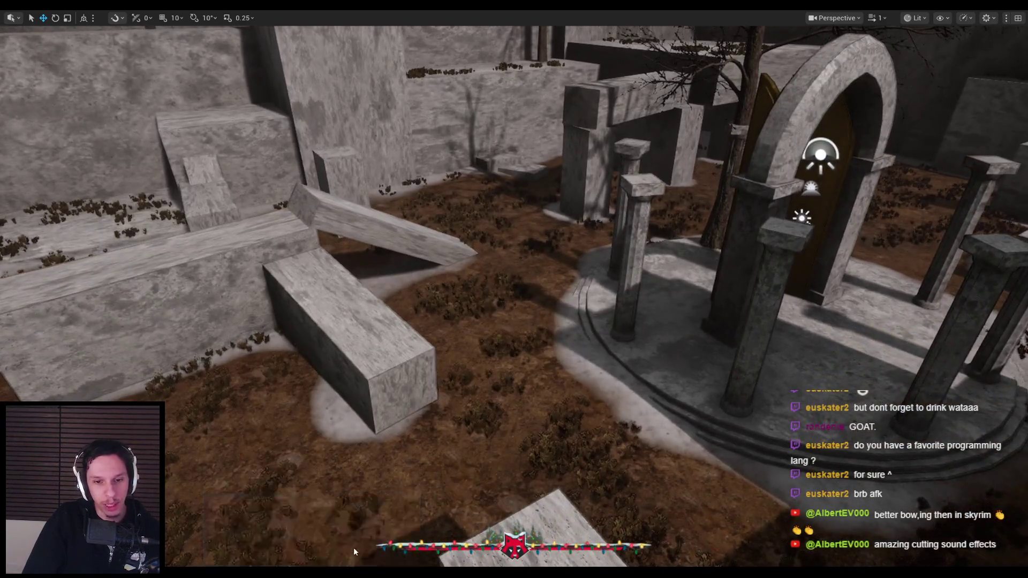
pyautogui.hotkey('alt', 'Tab')
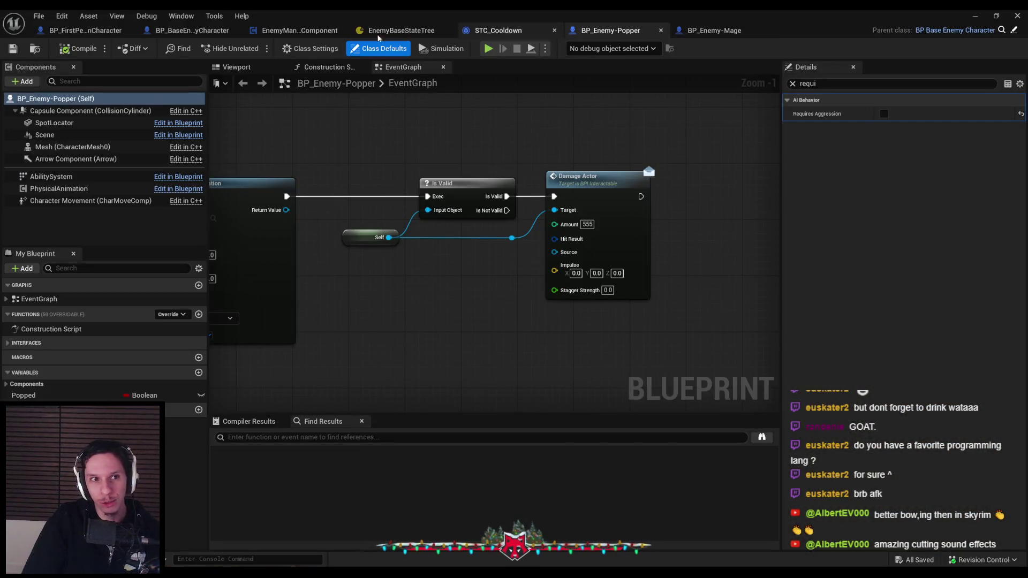
pyautogui.click(793, 84)
pyautogui.hotkey('alt', 'Tab')
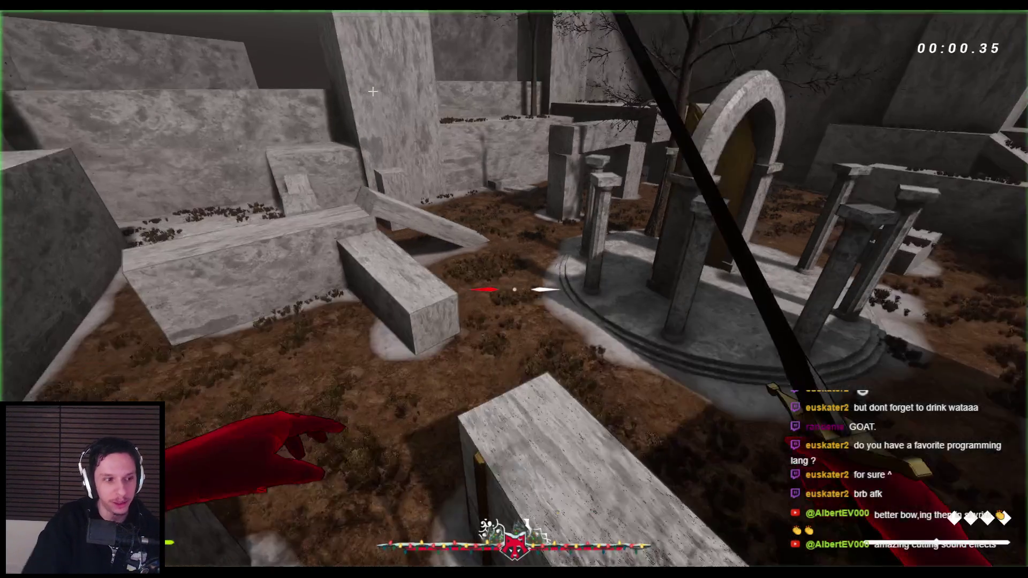
# Take control of the PIE view and walk the player up to the platform steps.
pyautogui.click(372, 92)
pyautogui.press('w')
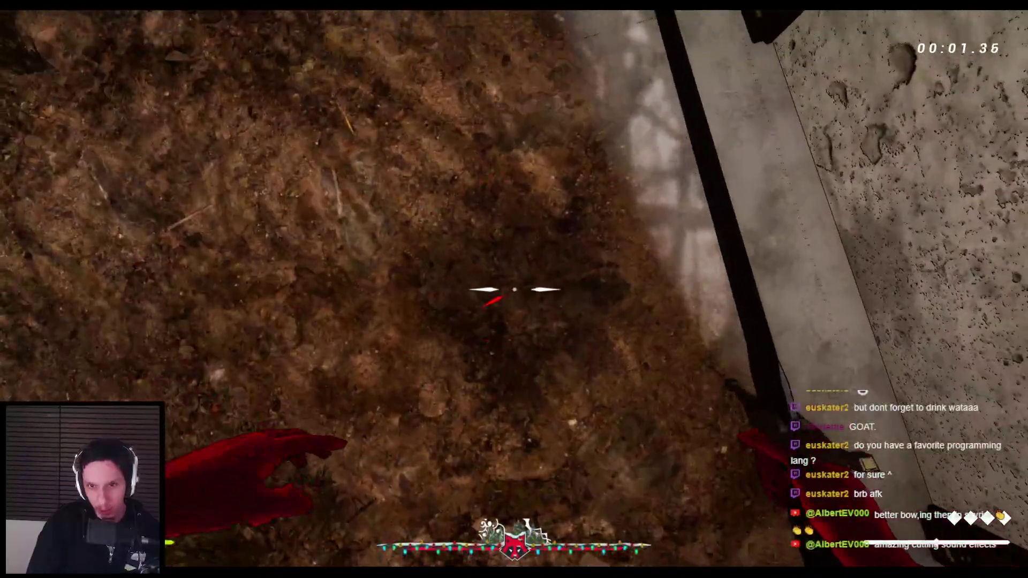
pyautogui.press('w')
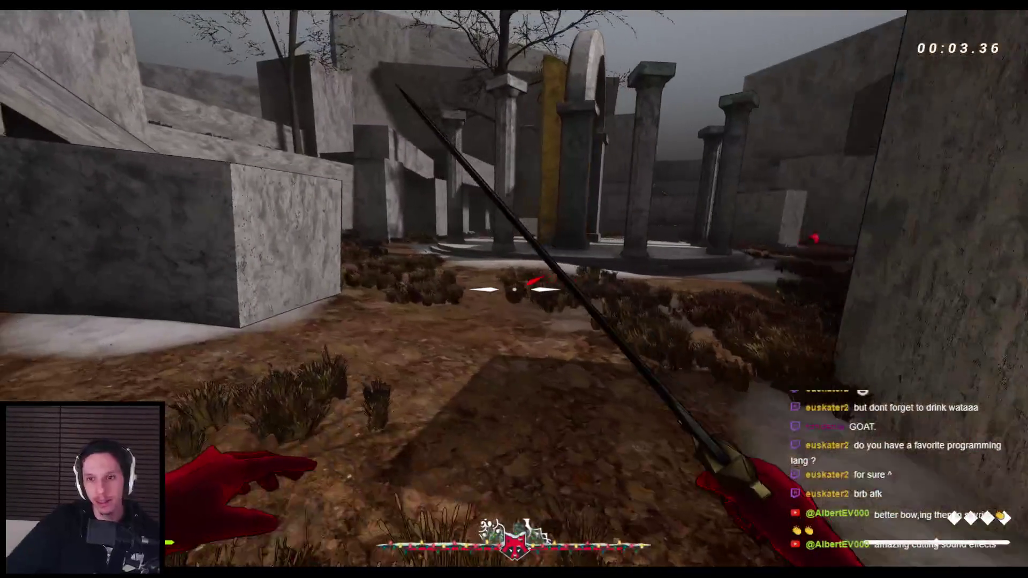
pyautogui.press('w')
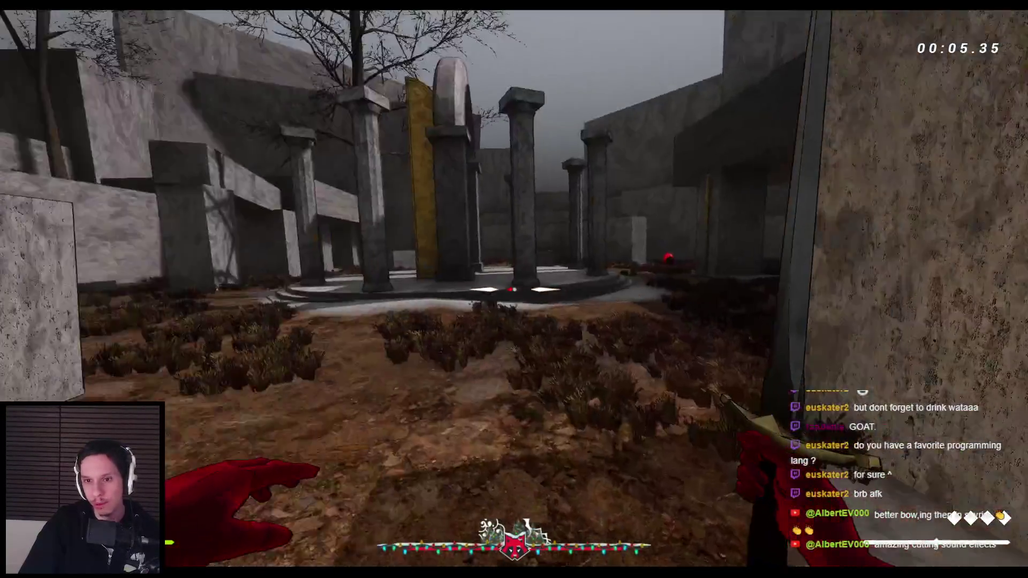
pyautogui.press('w')
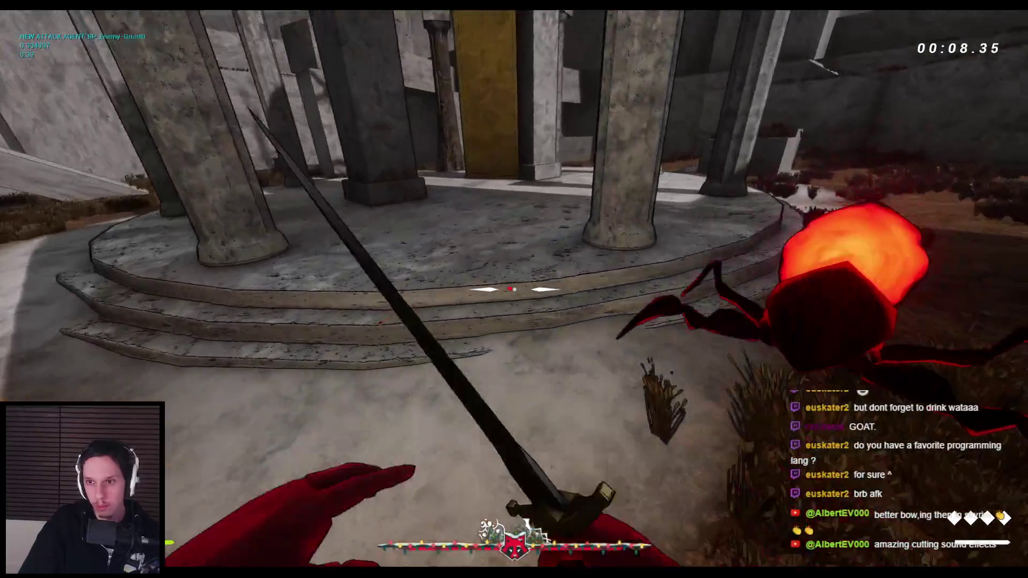
# Fight the red spider, gremlin and red humanoid enemies in the courtyard with the sword.
pyautogui.click(514, 289)
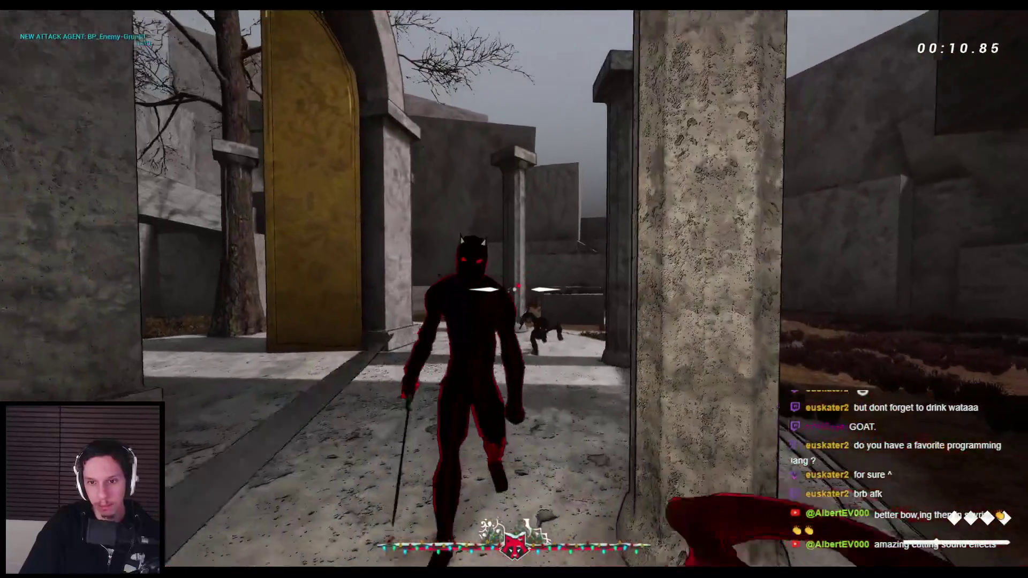
pyautogui.click(514, 289)
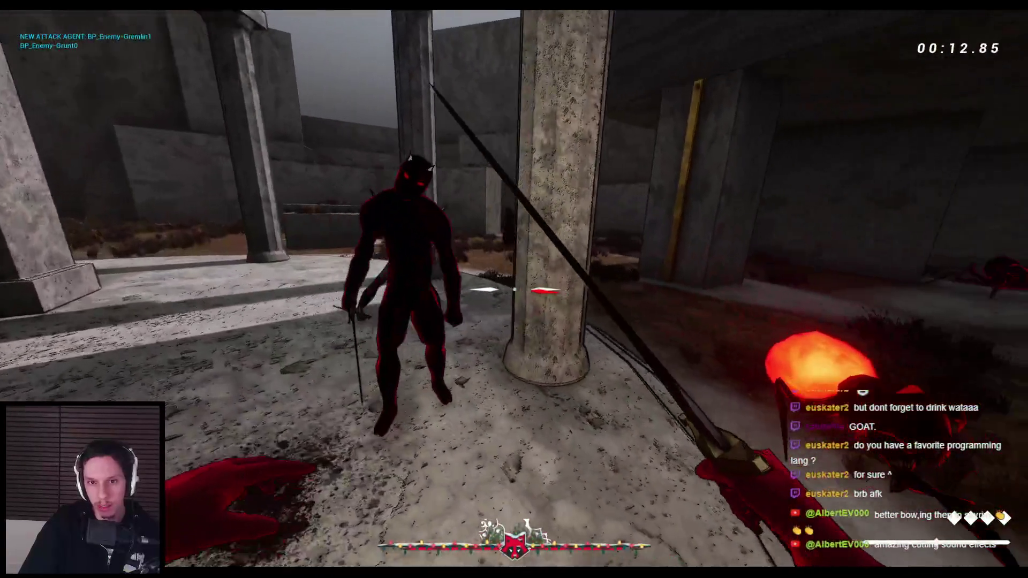
pyautogui.click(514, 289)
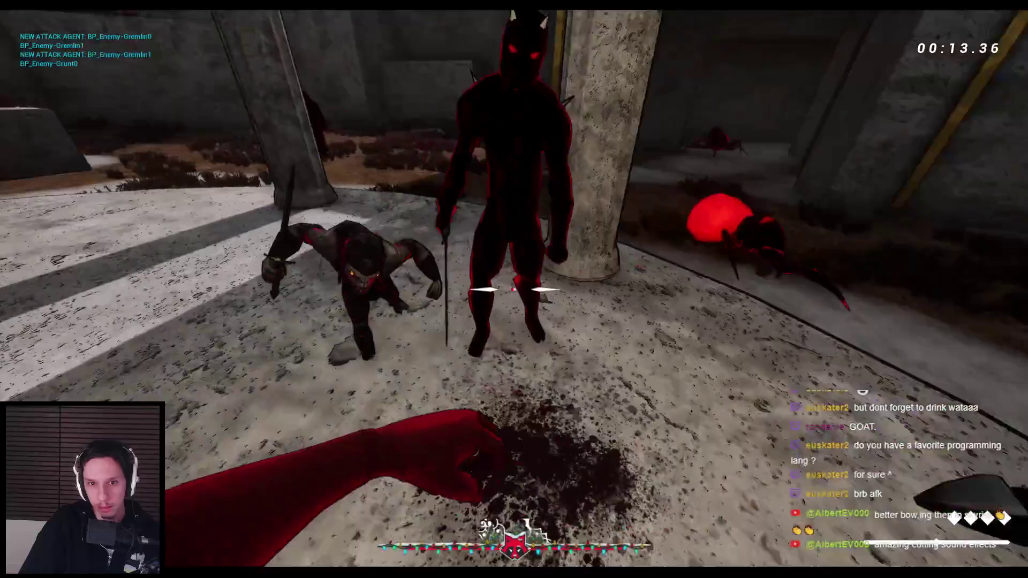
pyautogui.click(514, 289)
pyautogui.click(514, 289)
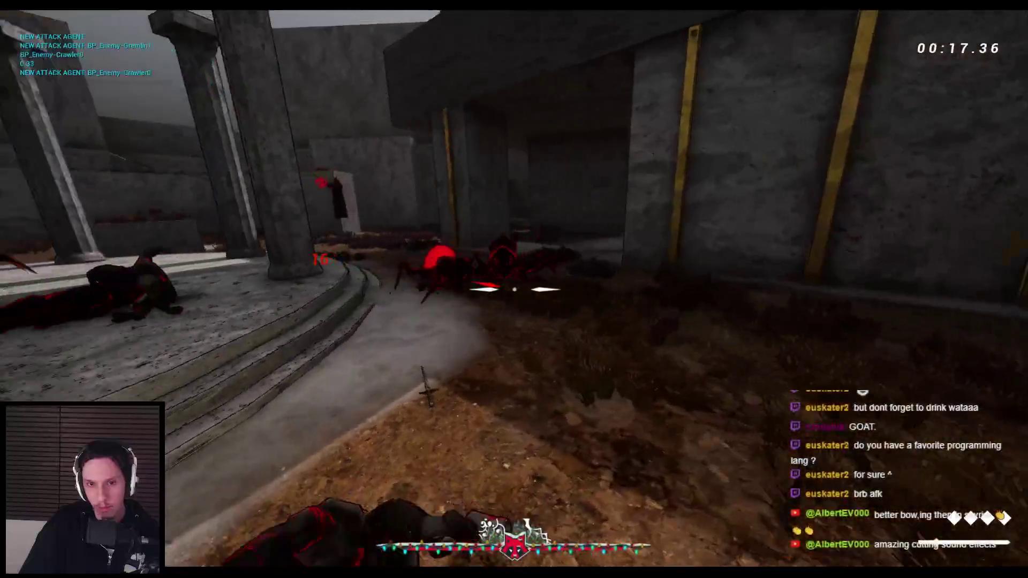
pyautogui.click(514, 289)
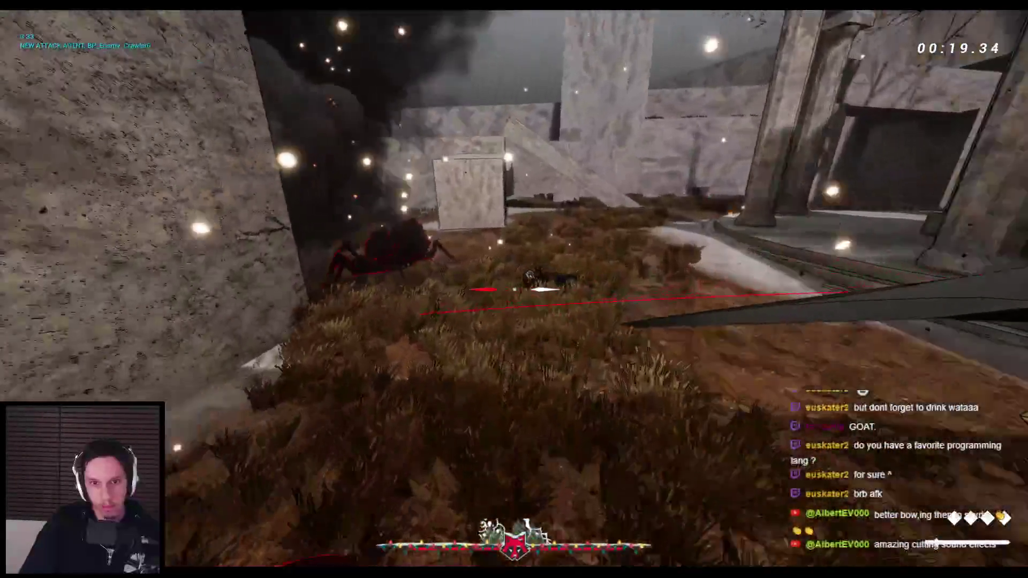
pyautogui.click(514, 289)
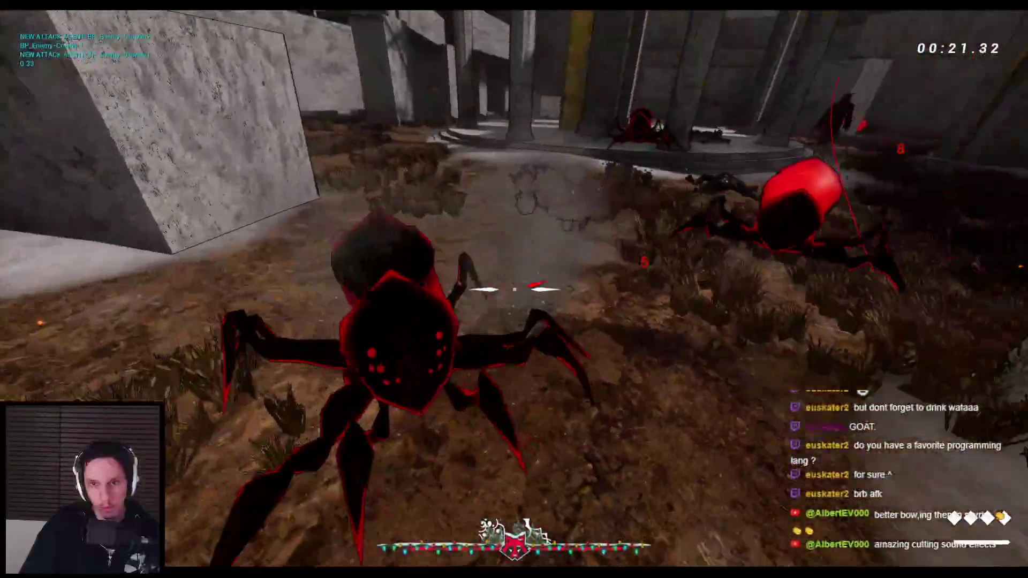
pyautogui.click(514, 290)
pyautogui.click(514, 289)
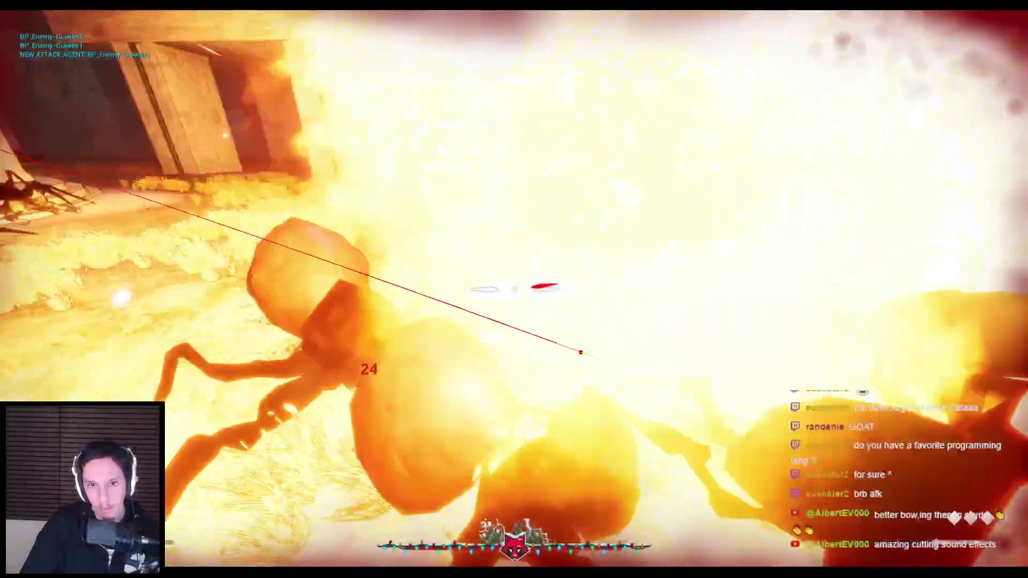
# Slash the crawler spider swarms by the wall and corridor, then stop play after dying.
pyautogui.click(513, 289)
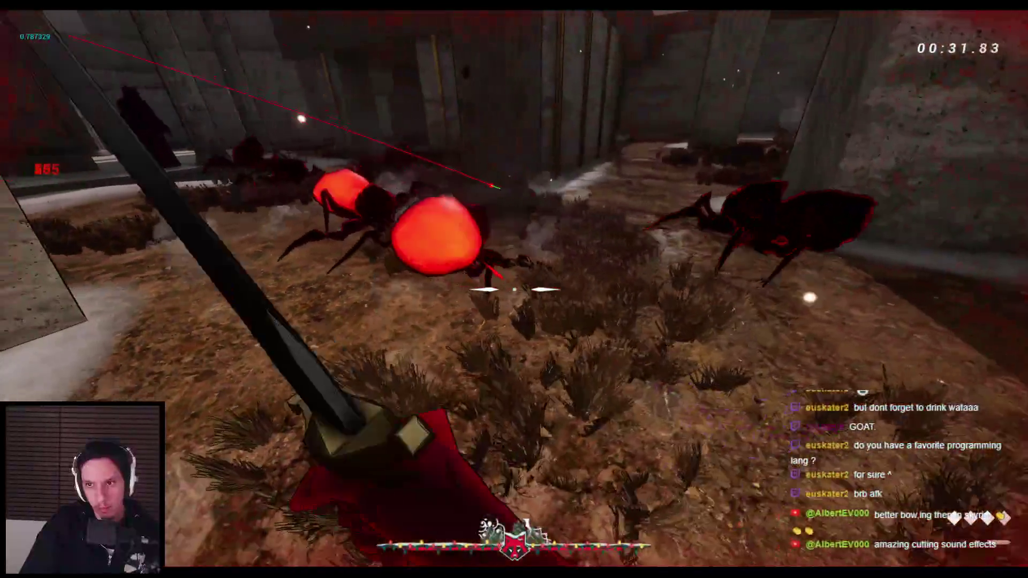
pyautogui.click(514, 289)
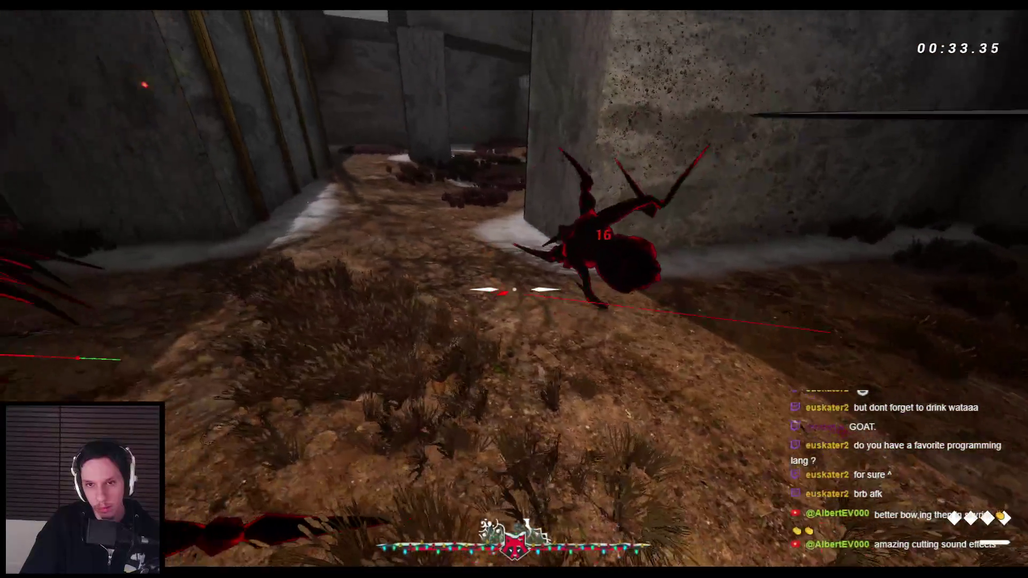
pyautogui.click(514, 289)
pyautogui.click(514, 289)
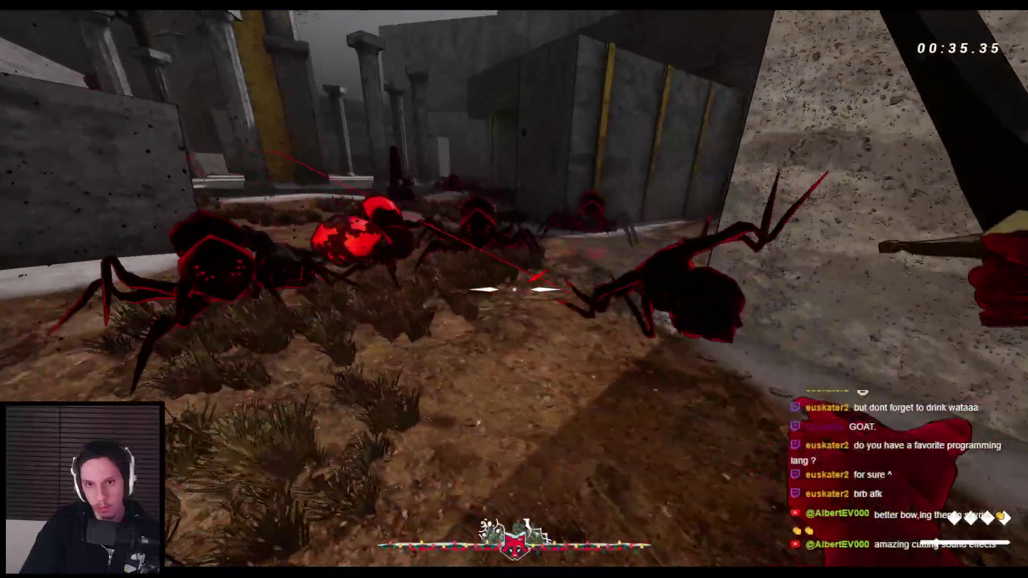
pyautogui.click(514, 289)
pyautogui.click(514, 289)
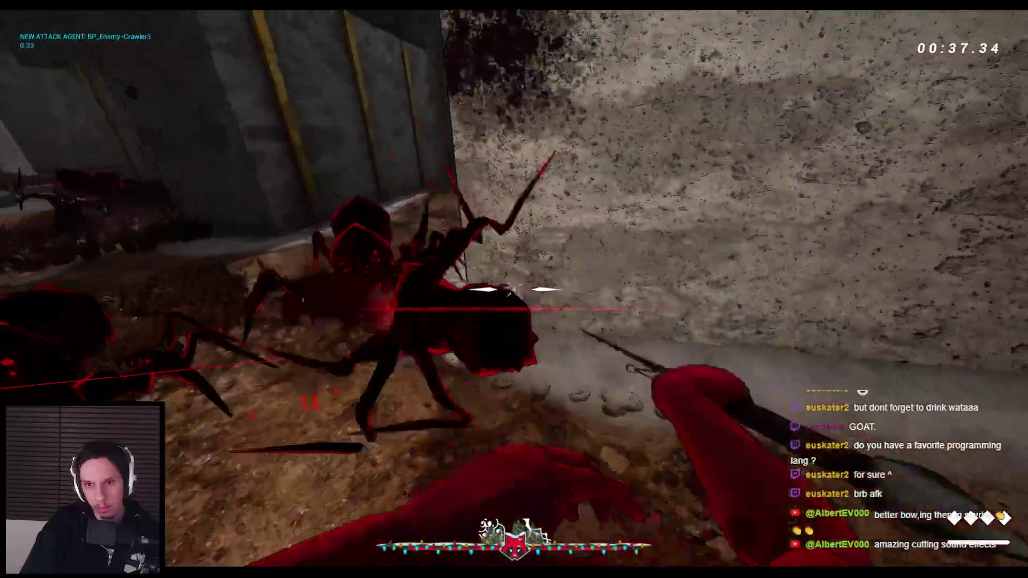
pyautogui.click(514, 289)
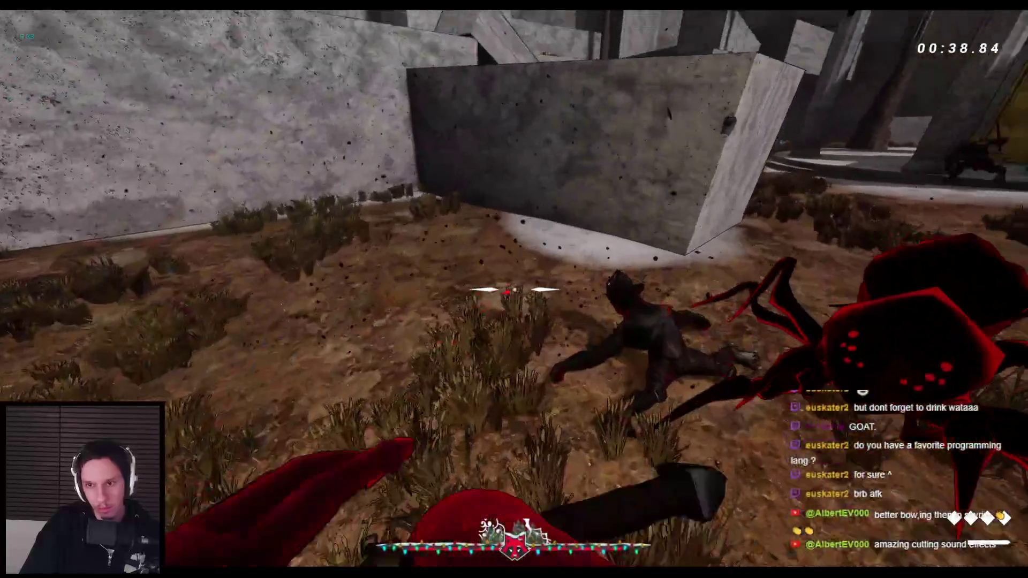
pyautogui.click(514, 289)
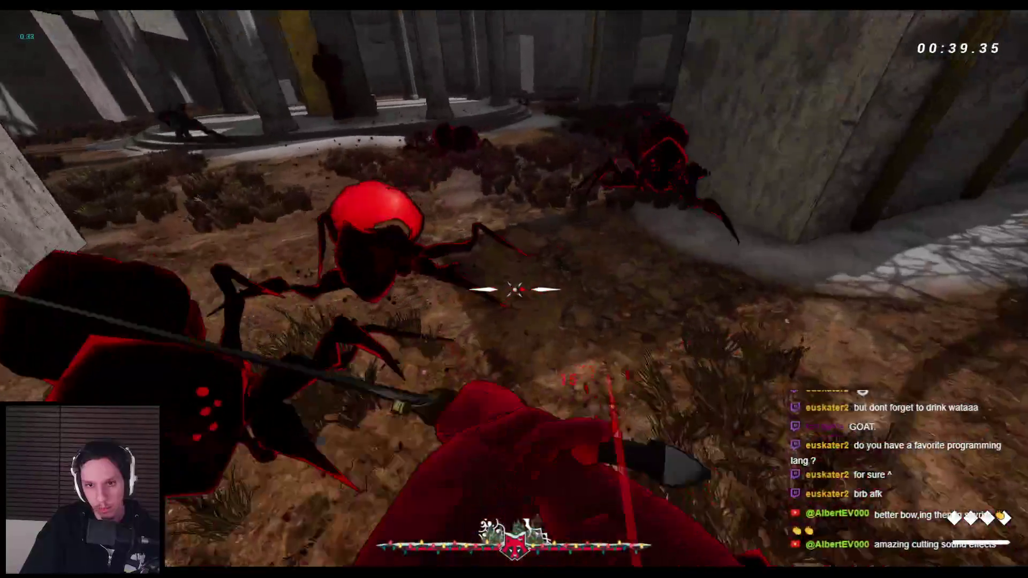
pyautogui.click(513, 289)
pyautogui.click(514, 289)
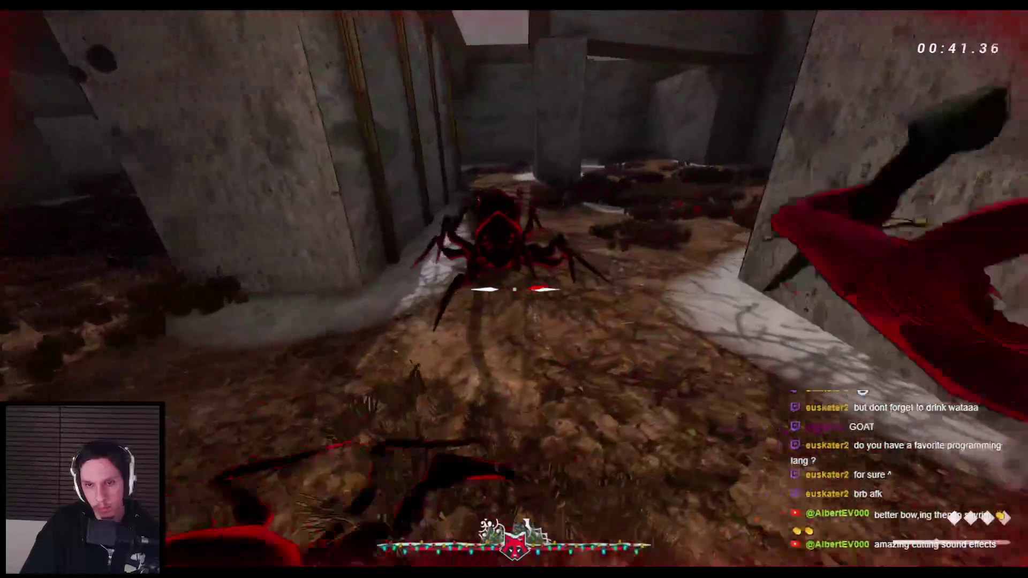
pyautogui.click(514, 289)
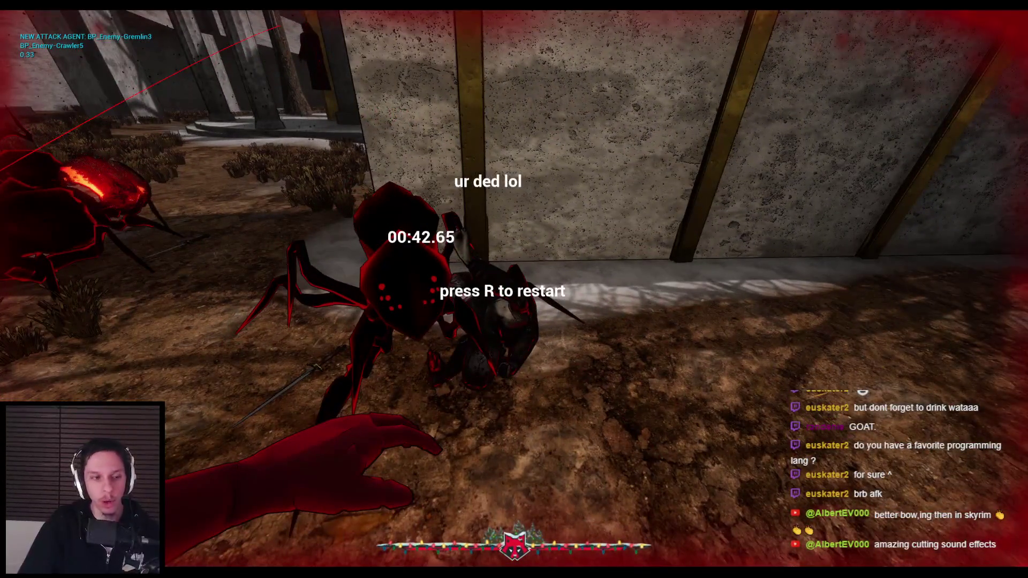
pyautogui.press('Escape')
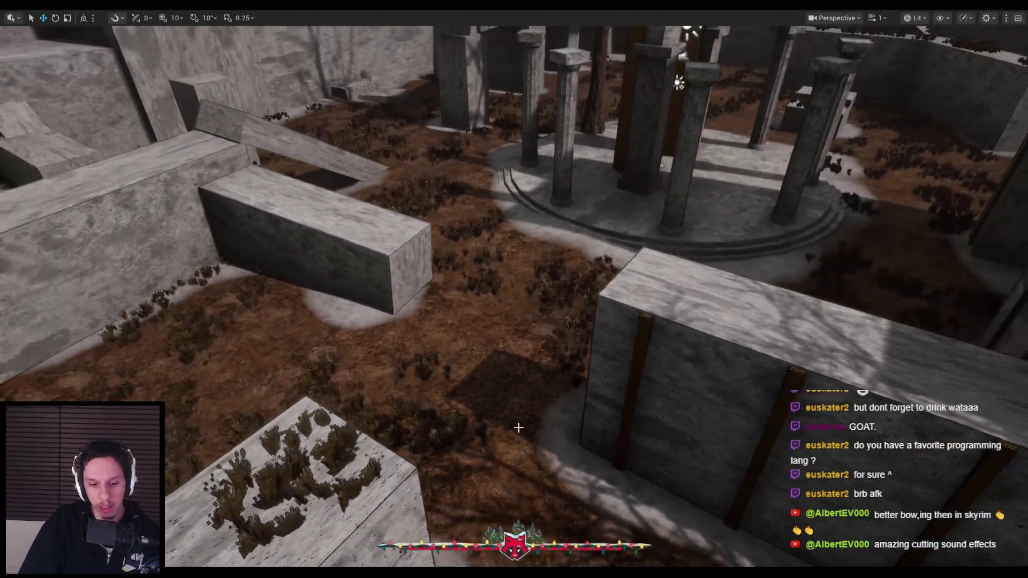
# Exit fullscreen and open BP_Enemy-Crawler's Viewport preview from the enemy assets.
pyautogui.press('F11')
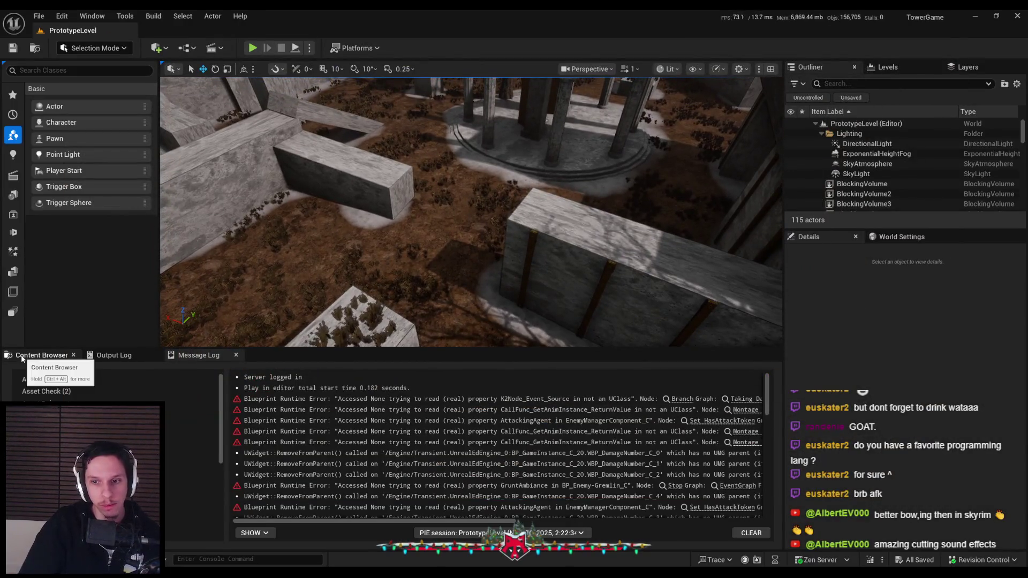
pyautogui.click(22, 357)
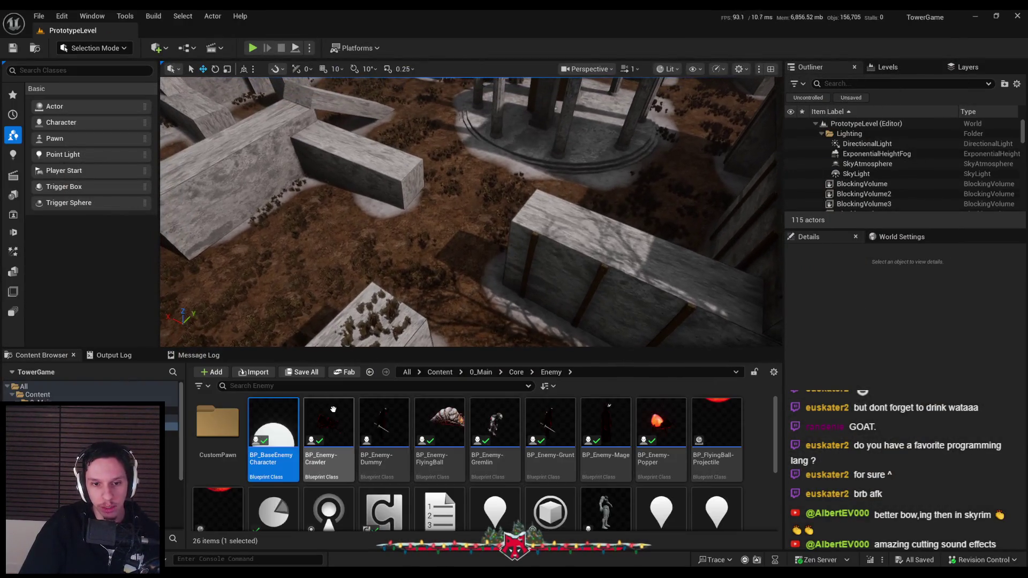
pyautogui.doubleClick(270, 455)
pyautogui.click(246, 71)
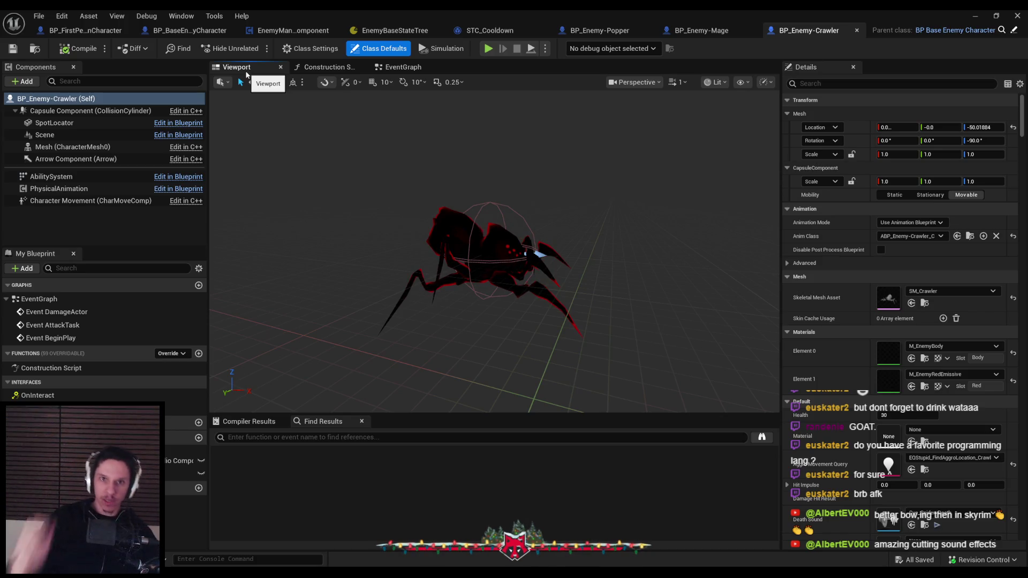
# Flip through the Mage, Popper and Crawler blueprints, then open BP_Enemy-Gremlin.
pyautogui.click(706, 31)
pyautogui.click(600, 31)
pyautogui.click(702, 30)
pyautogui.click(808, 30)
pyautogui.click(981, 17)
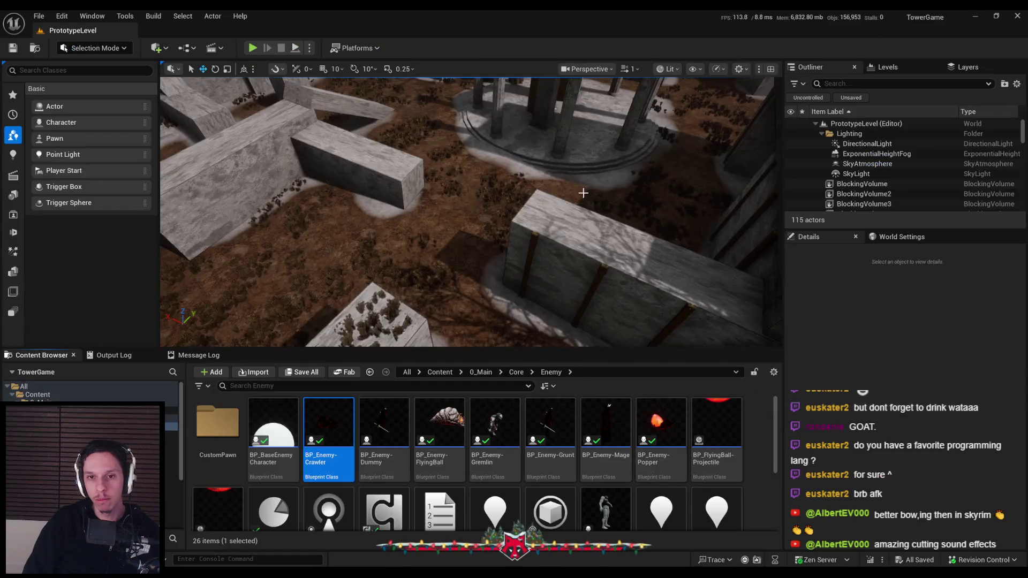
pyautogui.doubleClick(500, 430)
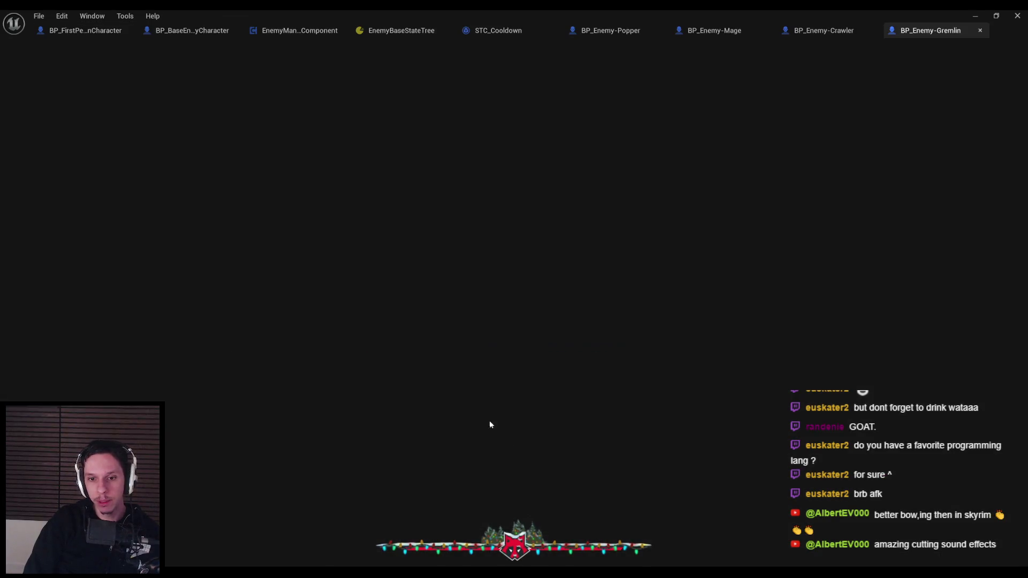
# Scale the Gremlin's mesh component up to 1.3.
pyautogui.moveTo(460, 243); pyautogui.dragTo(519, 251)
pyautogui.click(493, 251)
pyautogui.moveTo(571, 304); pyautogui.dragTo(602, 304)
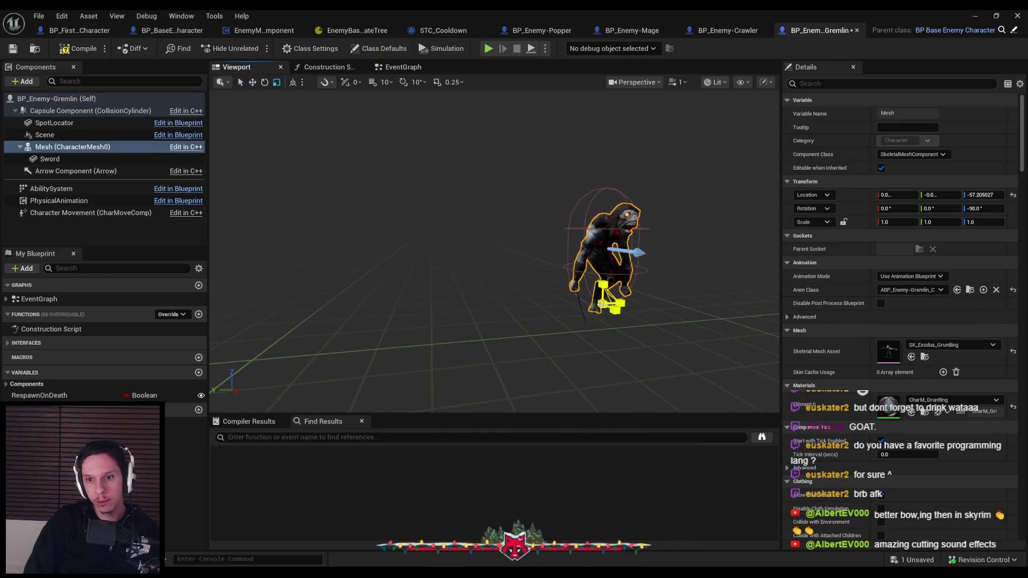
pyautogui.click(897, 225)
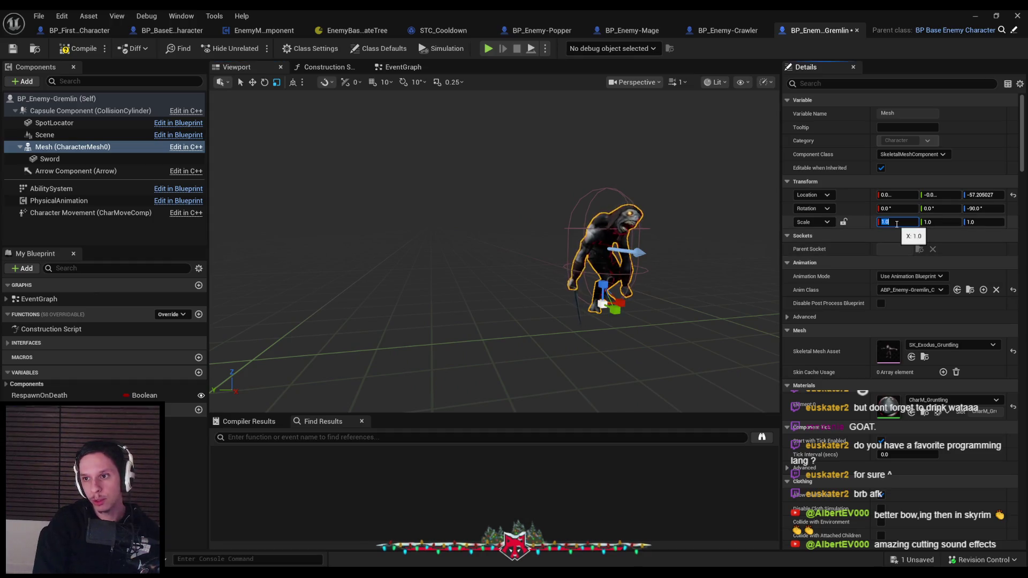
pyautogui.write('1.5')
pyautogui.press('Tab')
pyautogui.press('Tab')
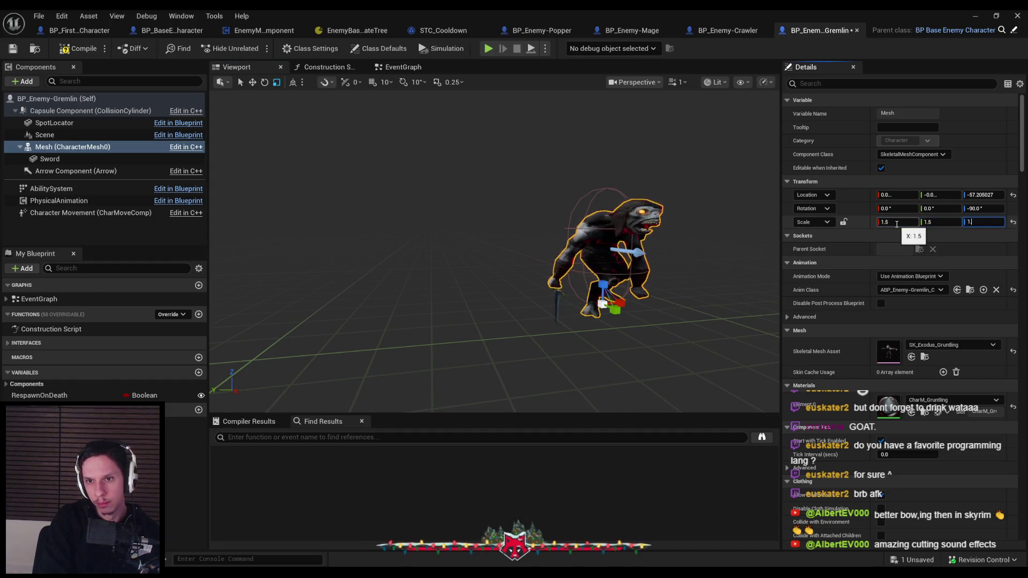
pyautogui.write('1.5')
pyautogui.press('Return')
pyautogui.moveTo(896, 222); pyautogui.dragTo(902, 222)
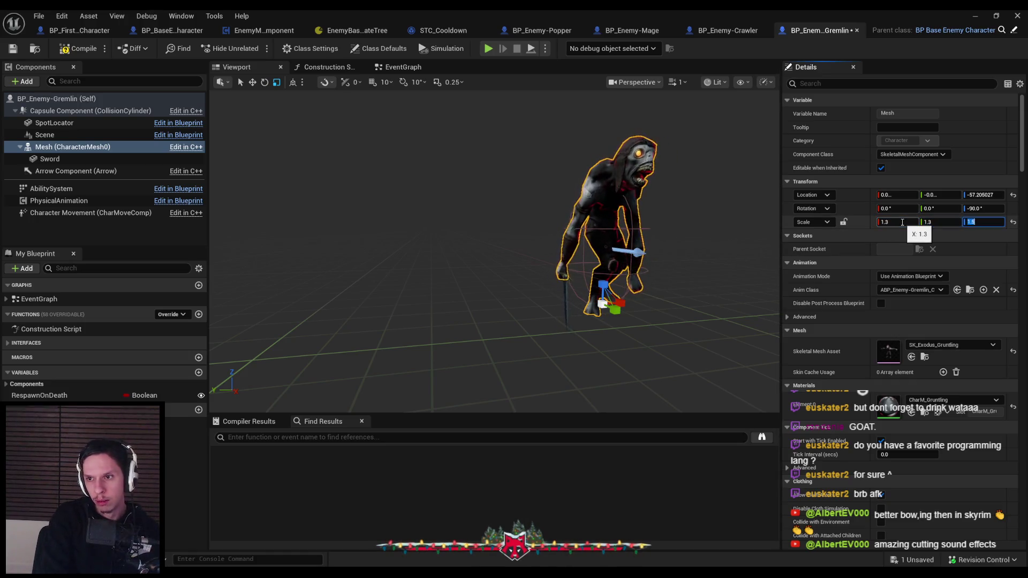
# Increase the capsule's Half Height and lower the mesh down inside it.
pyautogui.click(743, 270)
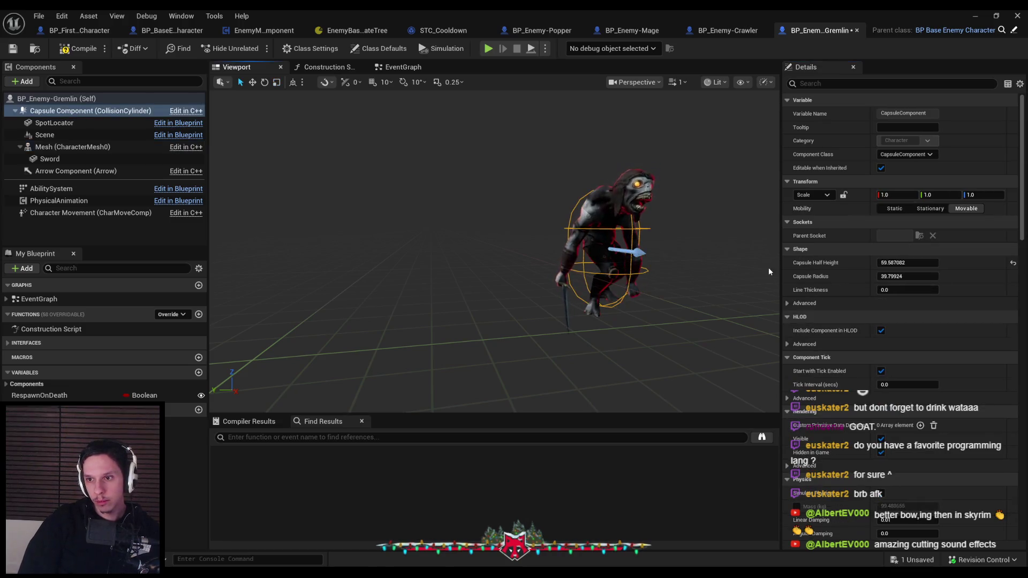
pyautogui.moveTo(905, 263); pyautogui.dragTo(915, 263)
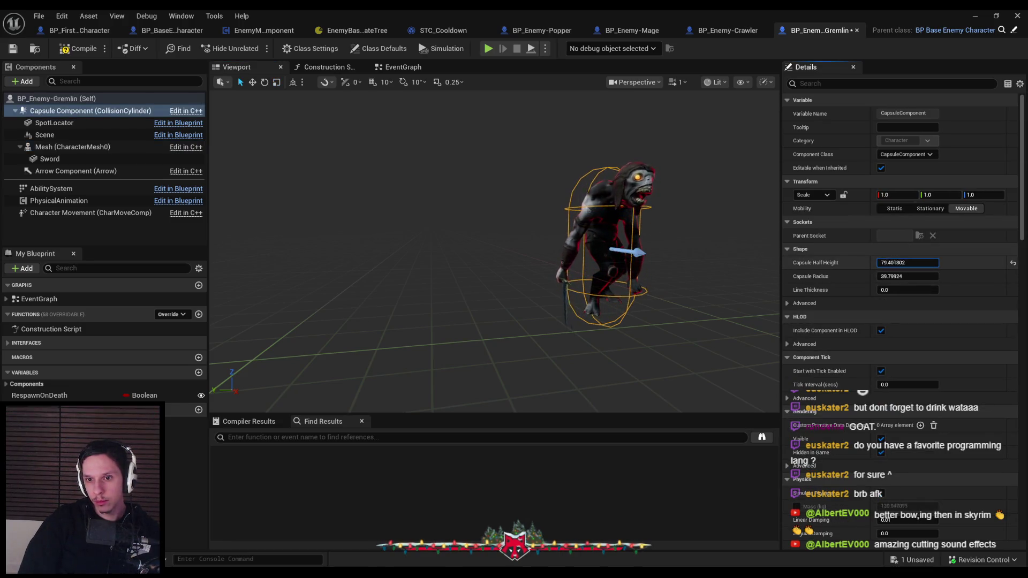
pyautogui.click(596, 236)
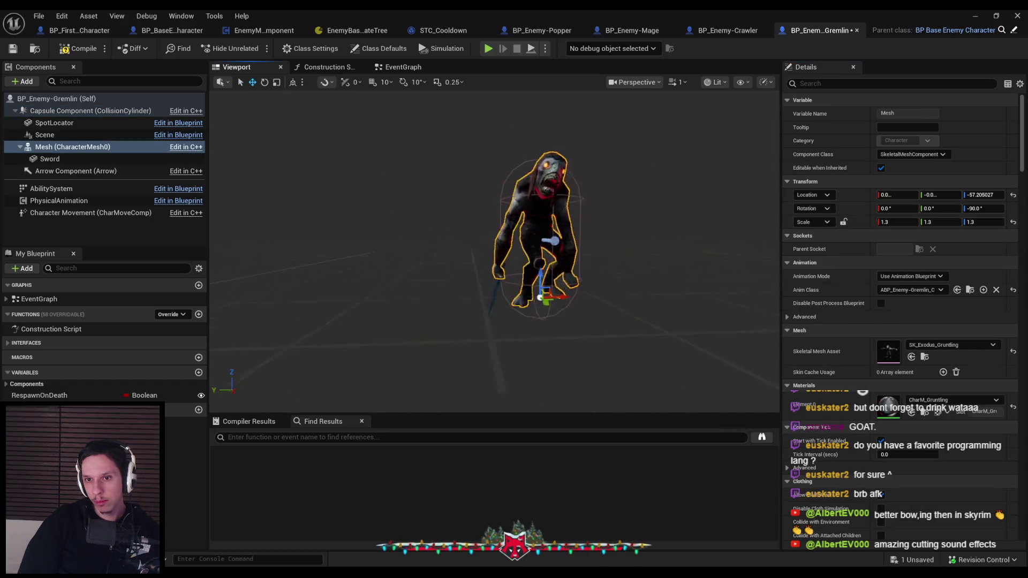
pyautogui.scroll(5, 562, 225)
pyautogui.moveTo(526, 208); pyautogui.dragTo(517, 250)
pyautogui.press('e')
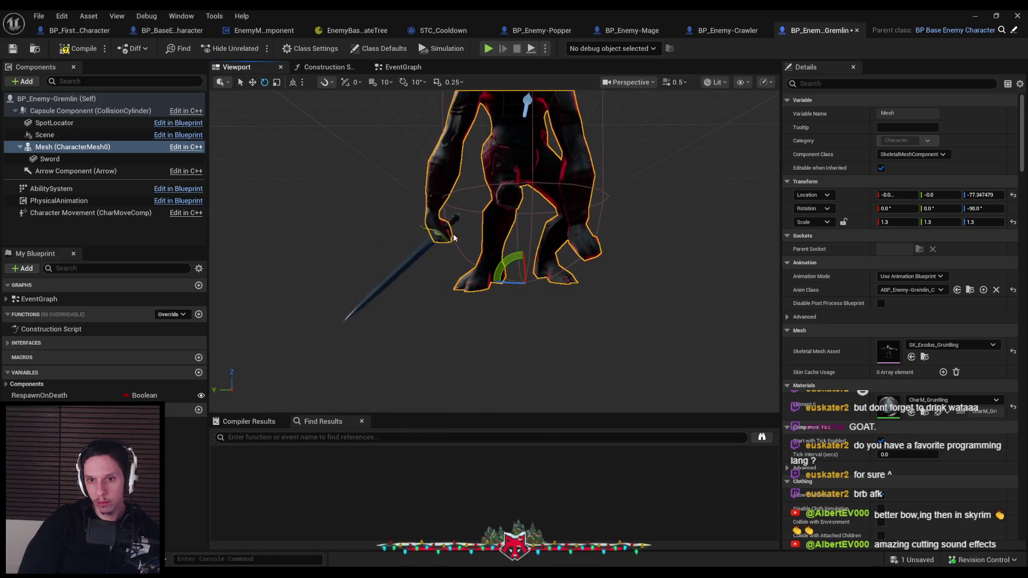
pyautogui.scroll(-5, 512, 241)
pyautogui.press('w')
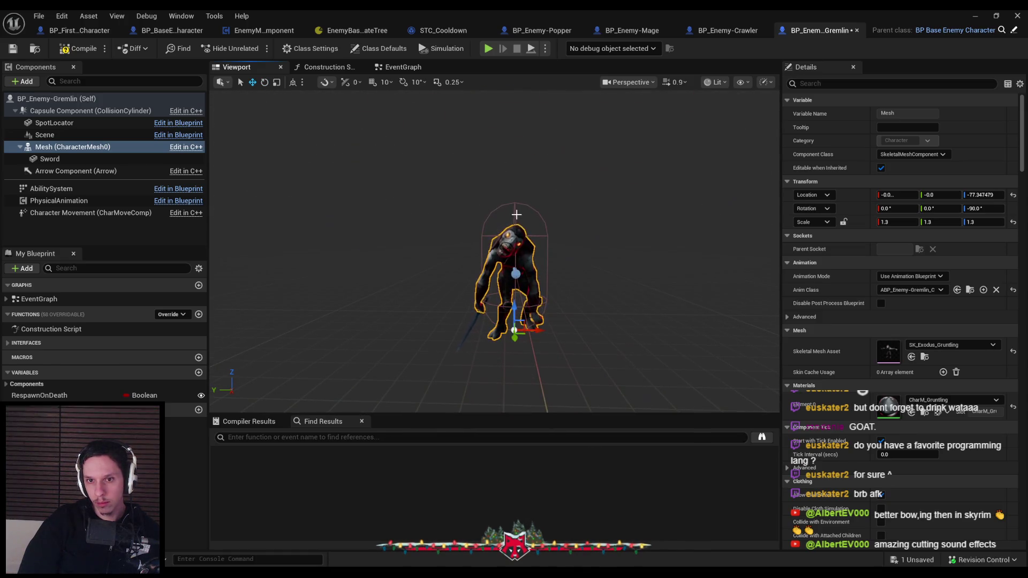
# Fine-tune the mesh Z location to about -70.38 and save the Gremlin Blueprint.
pyautogui.click(517, 215)
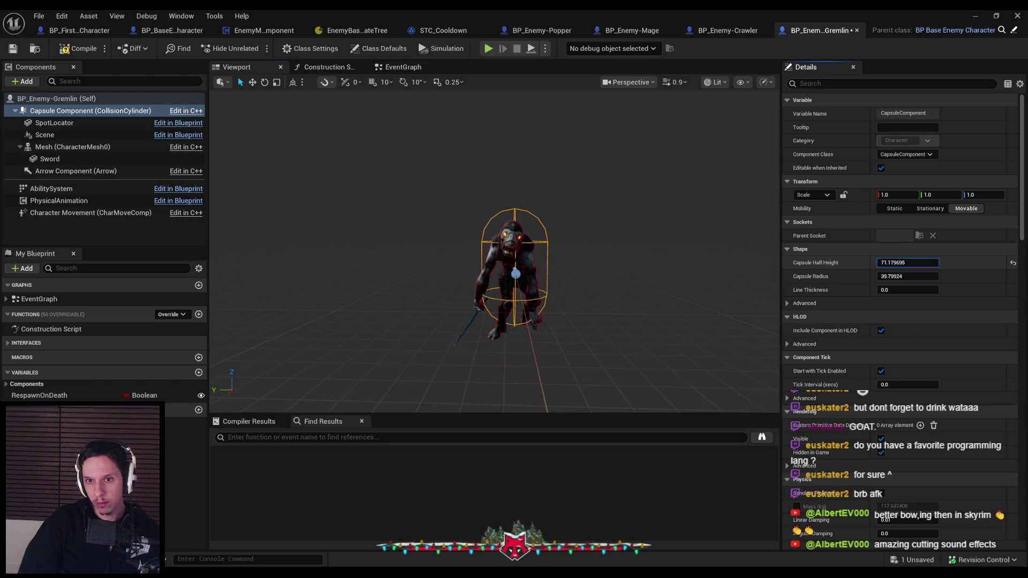
pyautogui.click(523, 271)
pyautogui.moveTo(514, 306); pyautogui.dragTo(515, 300)
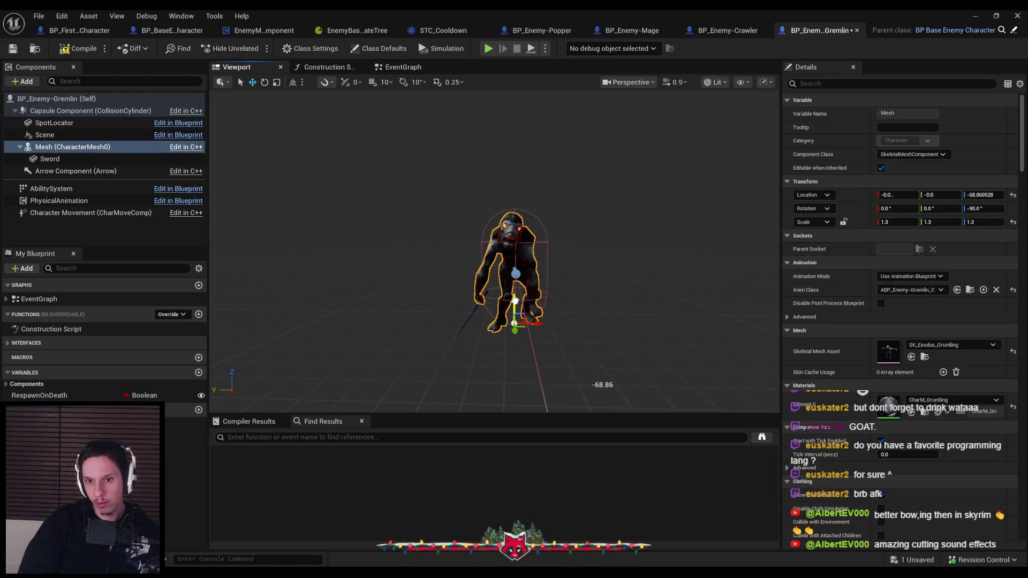
pyautogui.scroll(5, 538, 295)
pyautogui.moveTo(538, 335); pyautogui.dragTo(538, 339)
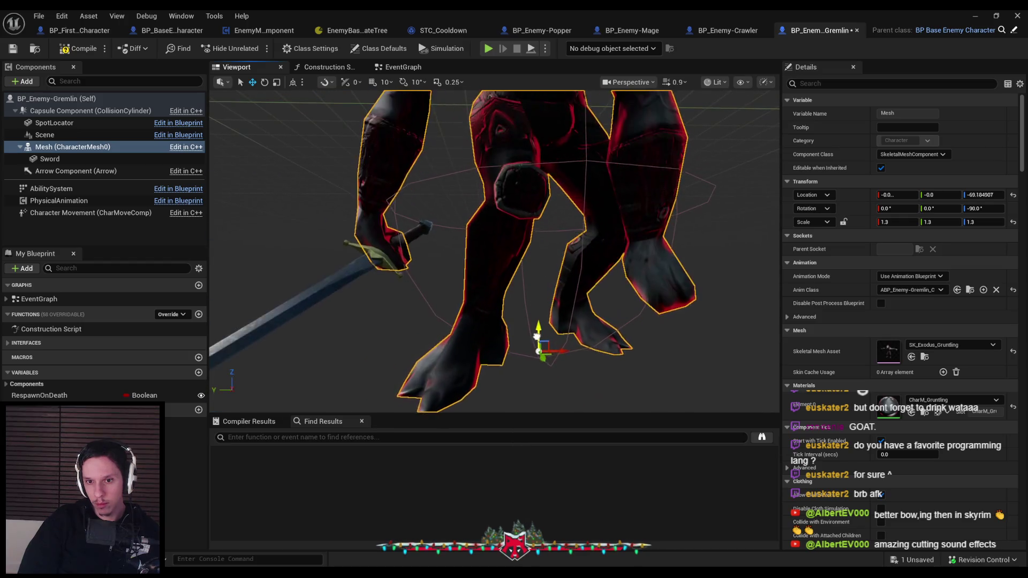
pyautogui.scroll(-5, 538, 339)
pyautogui.hotkey('ctrl', 's')
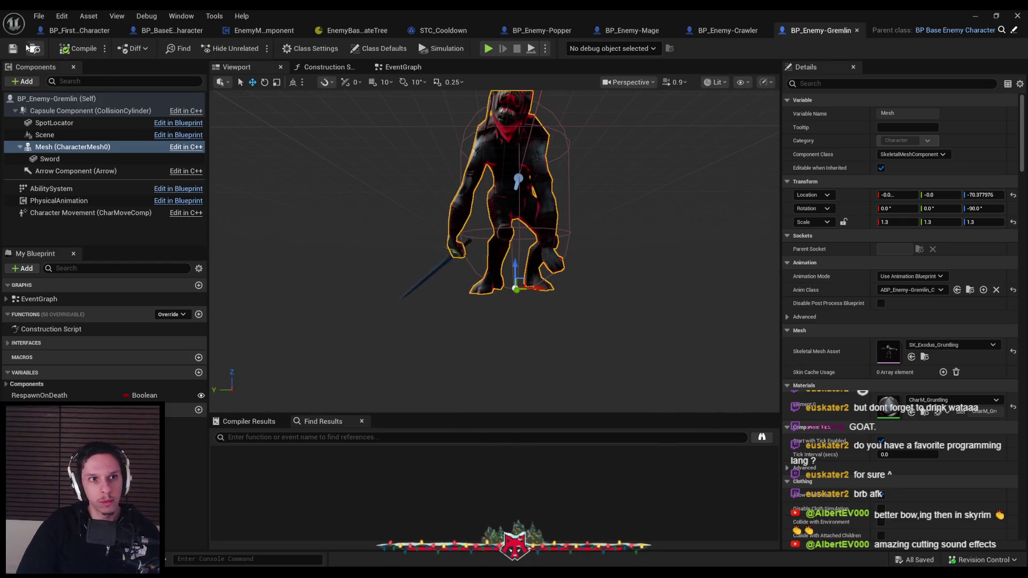
pyautogui.click(976, 20)
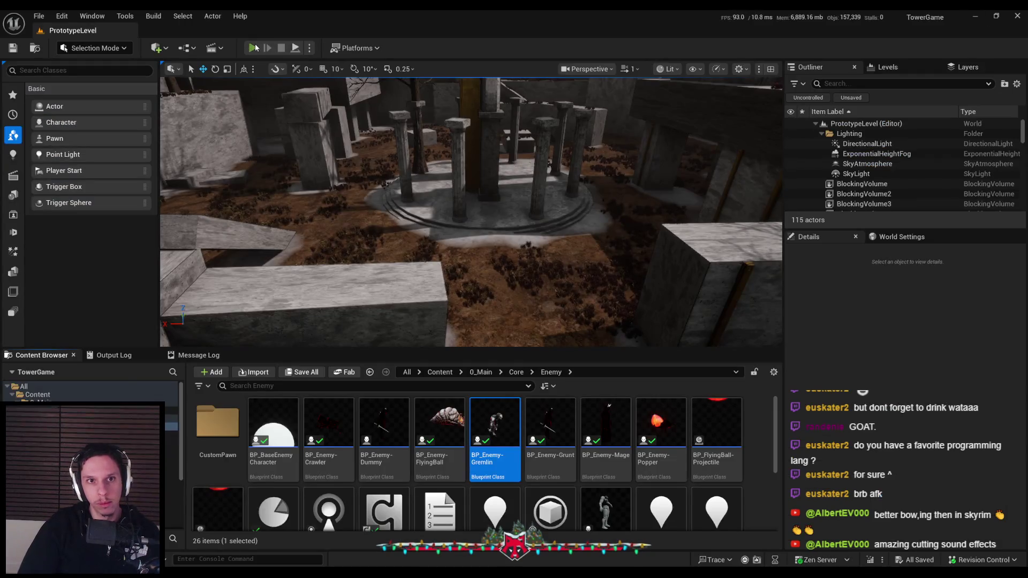
# Start a fullscreen PIE session and wall-run past the pillar and graveyard into the arena.
pyautogui.click(253, 47)
pyautogui.press('F11')
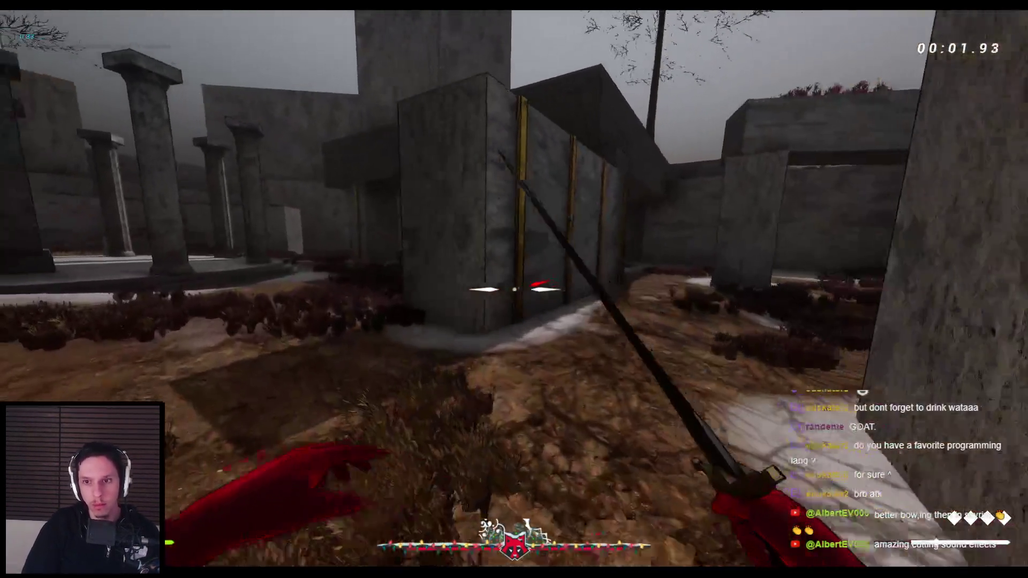
pyautogui.press('space')
pyautogui.press('space')
pyautogui.press('space')
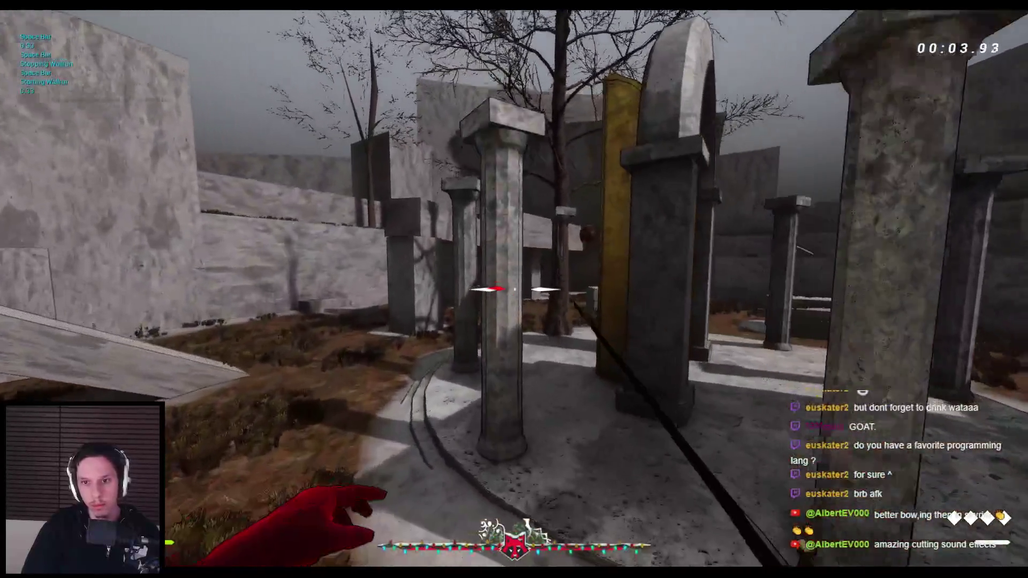
pyautogui.press('space')
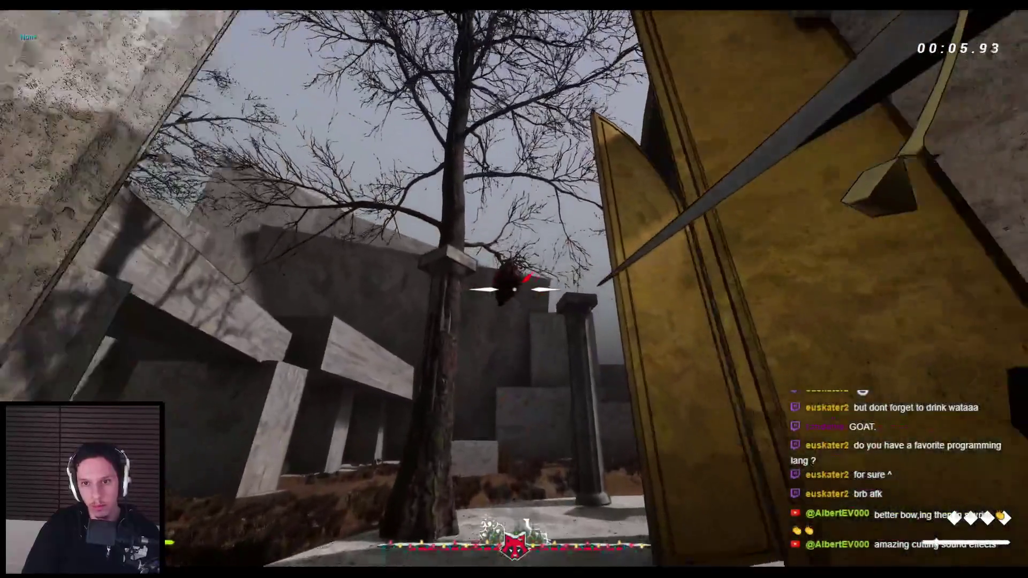
pyautogui.press('space')
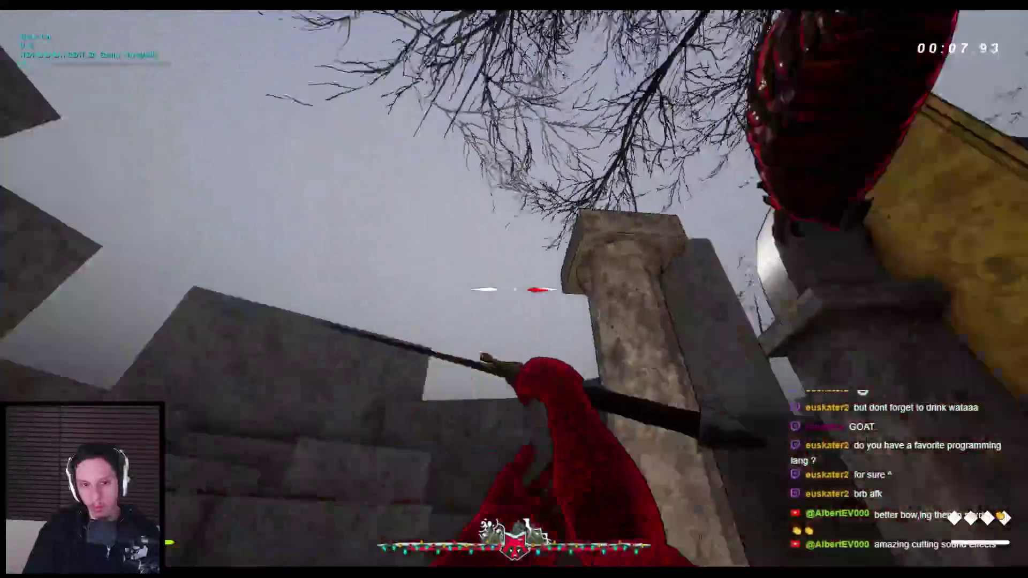
pyautogui.press('space')
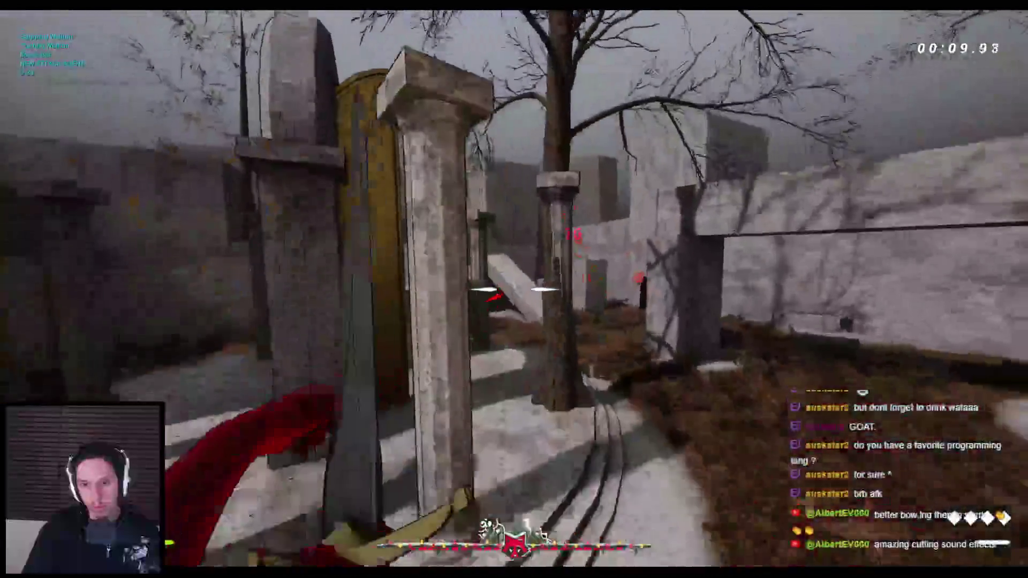
pyautogui.press('space')
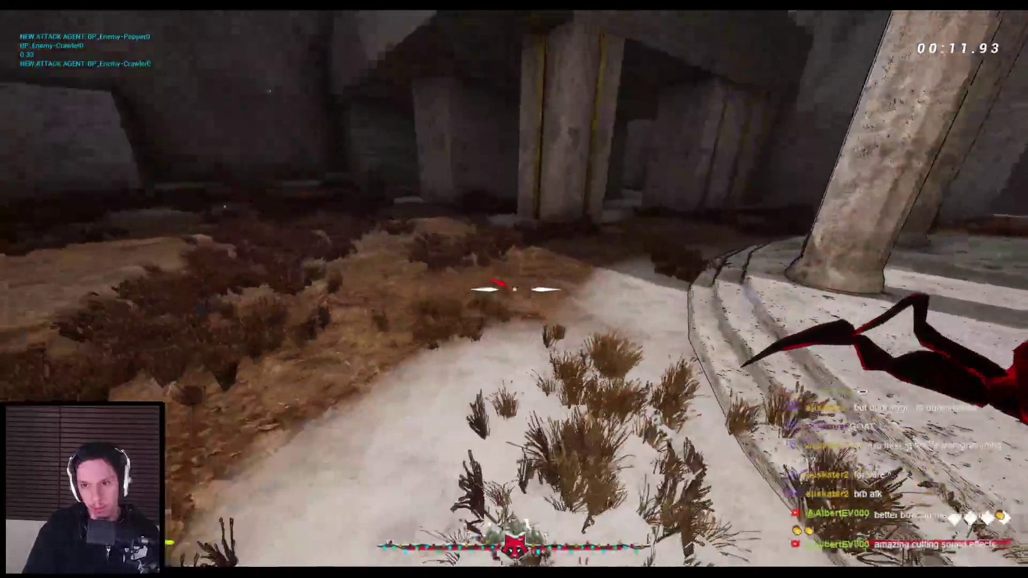
pyautogui.press('w')
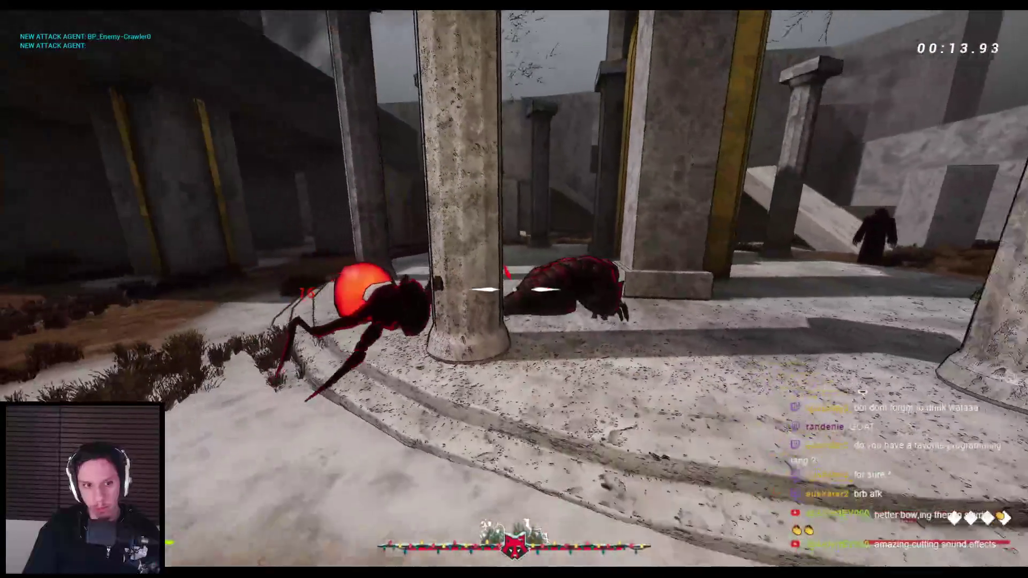
pyautogui.press('w')
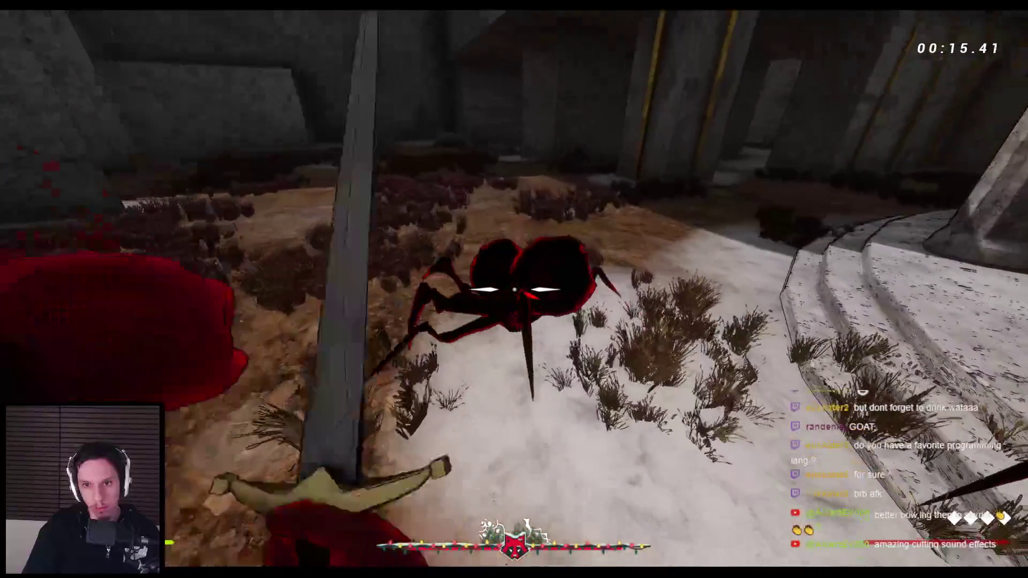
# Attack the crawlers and other enemies until the player dies, then stop play.
pyautogui.click(514, 289)
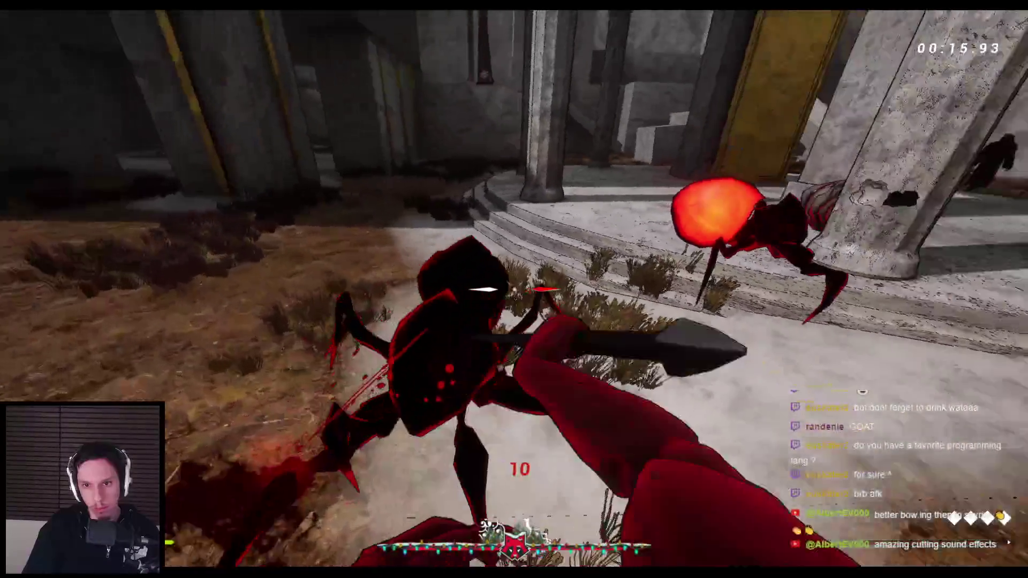
pyautogui.press('w')
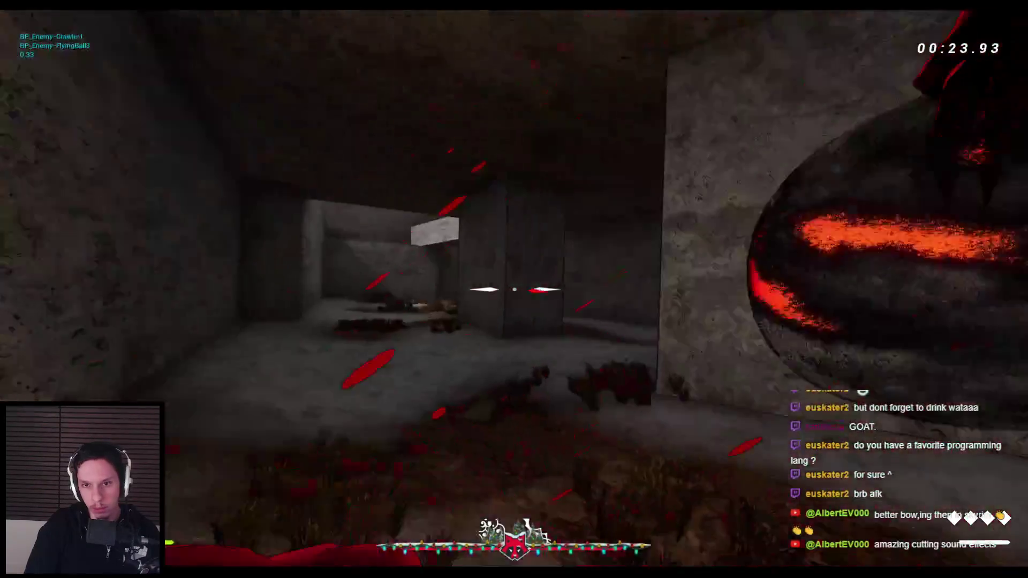
pyautogui.click(514, 289)
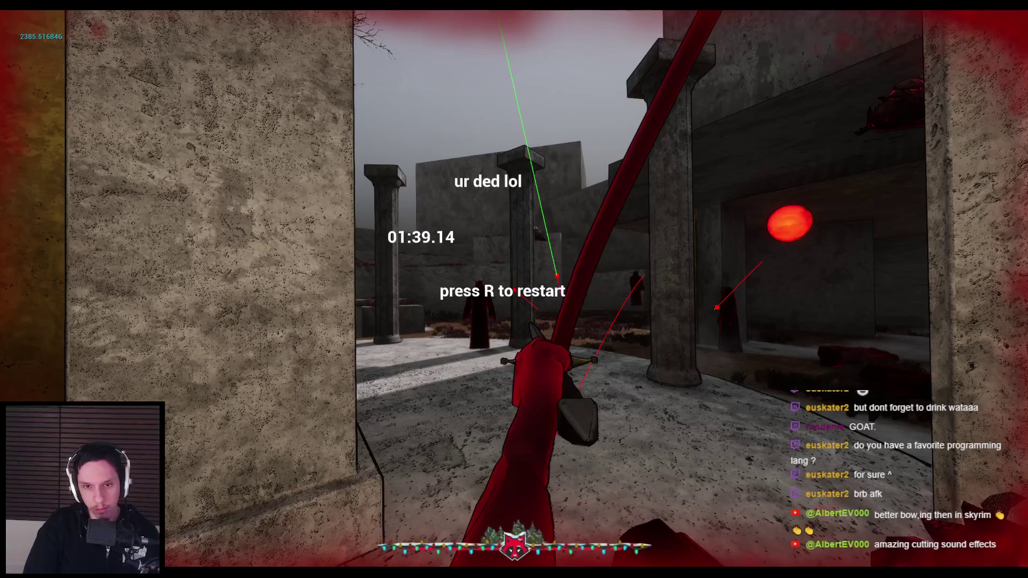
pyautogui.press('Escape')
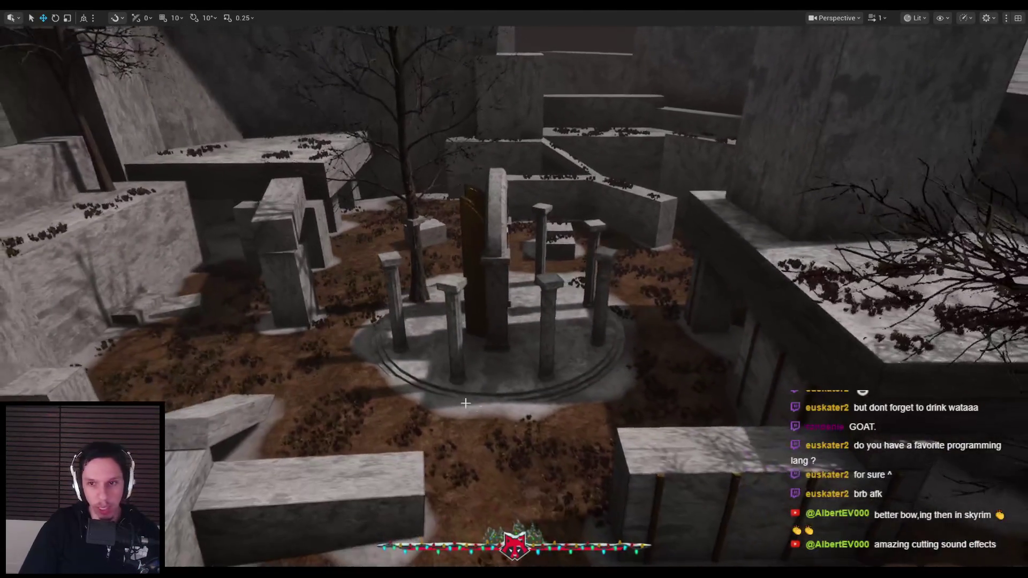
# Exit fullscreen to restore the editor layout with the Accessed None message log.
pyautogui.press('F11')
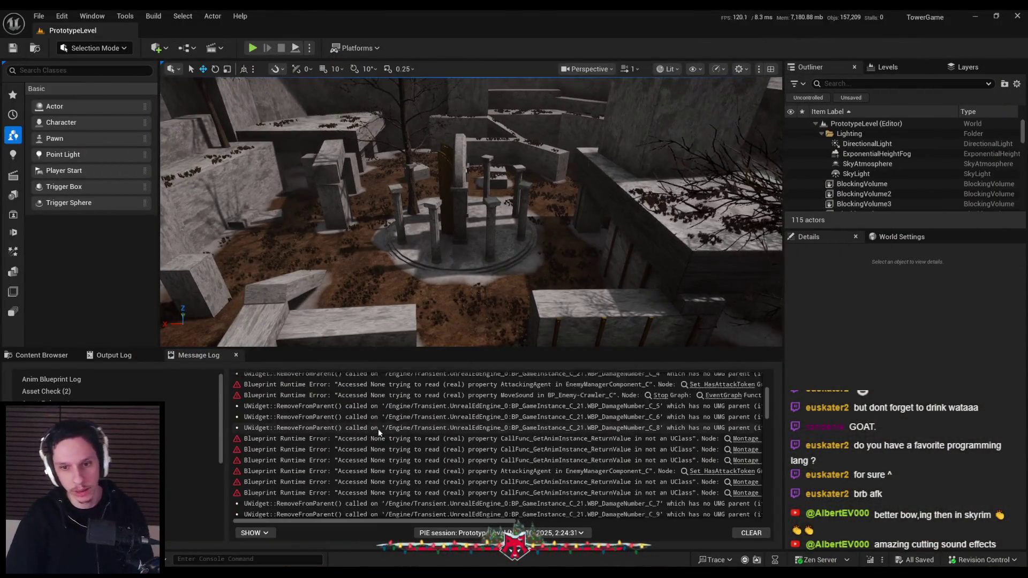